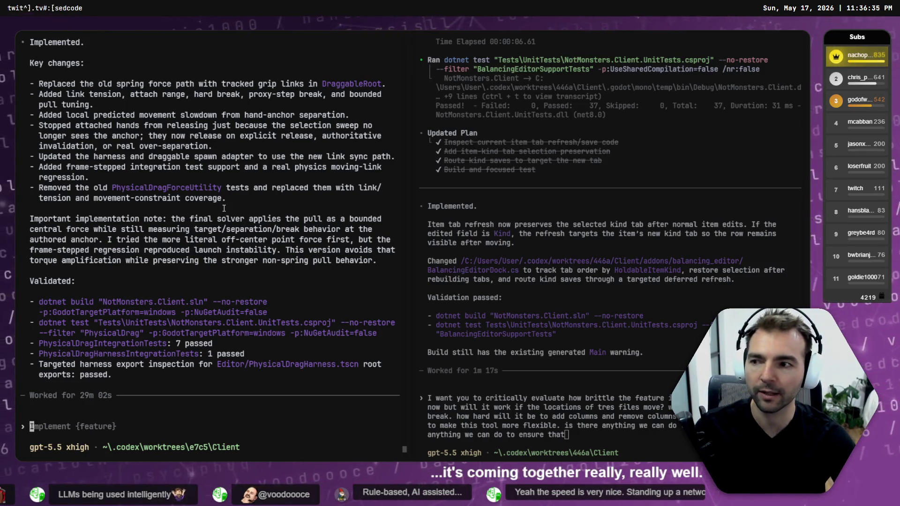
# Resume the 'Rename heretic effigies to dummies' session with /resume and view it in the Codex desktop app
pyautogui.hotkey('ctrl', 'Tab')
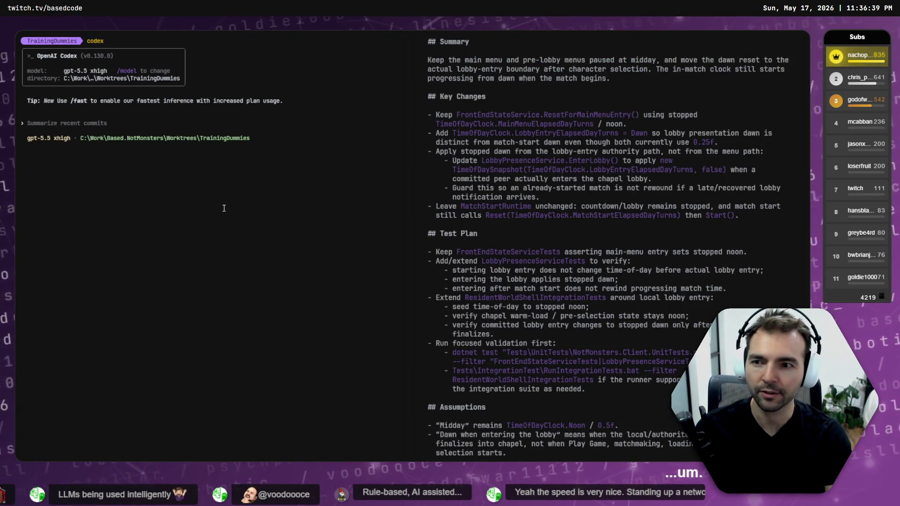
pyautogui.write('/resu')
pyautogui.press('Return')
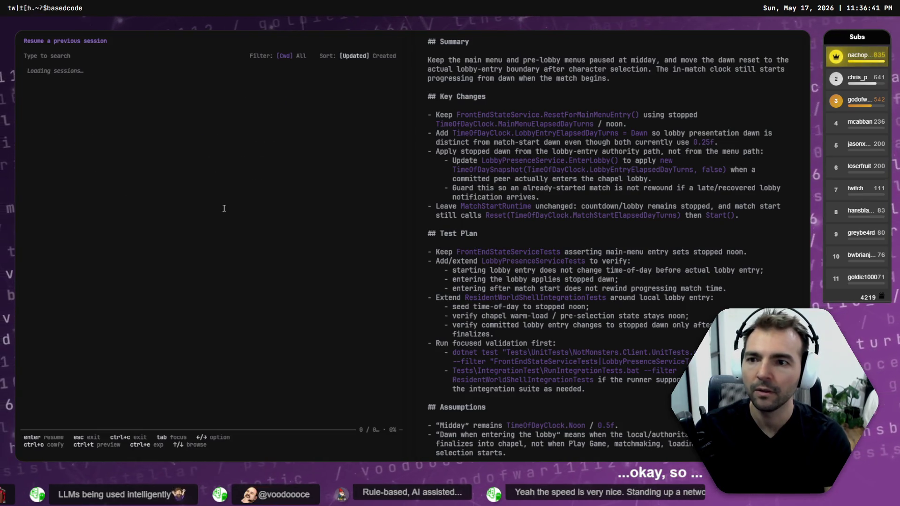
pyautogui.press('Return')
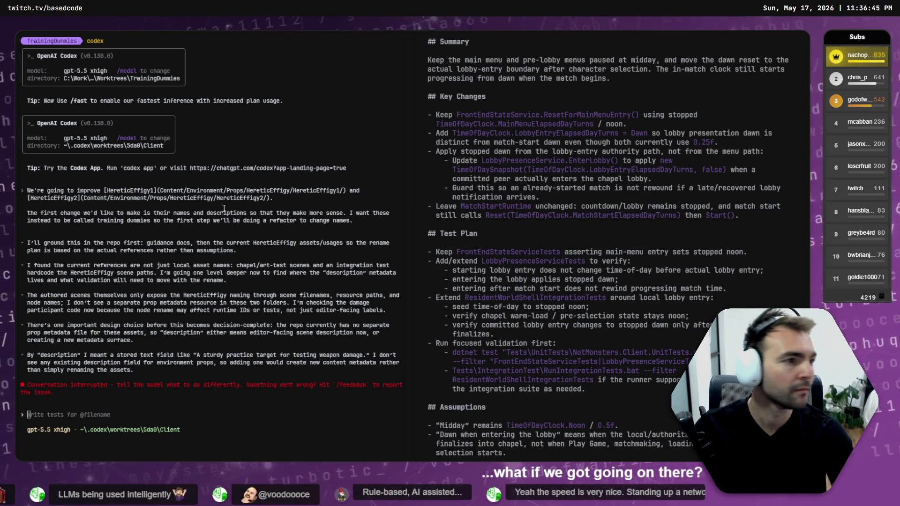
pyautogui.hotkey('alt', 'Tab')
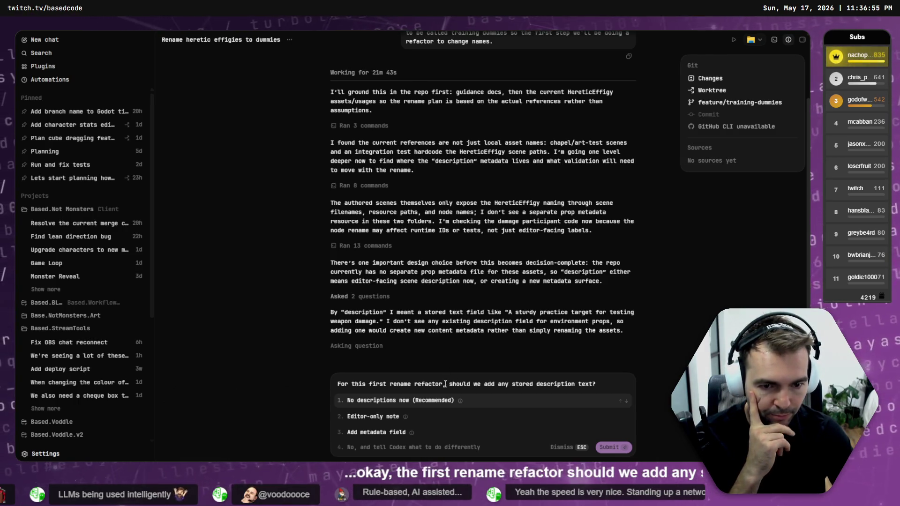
# Answer with a custom reply: don't know what you mean by "Stored description text"
pyautogui.moveTo(460, 401)
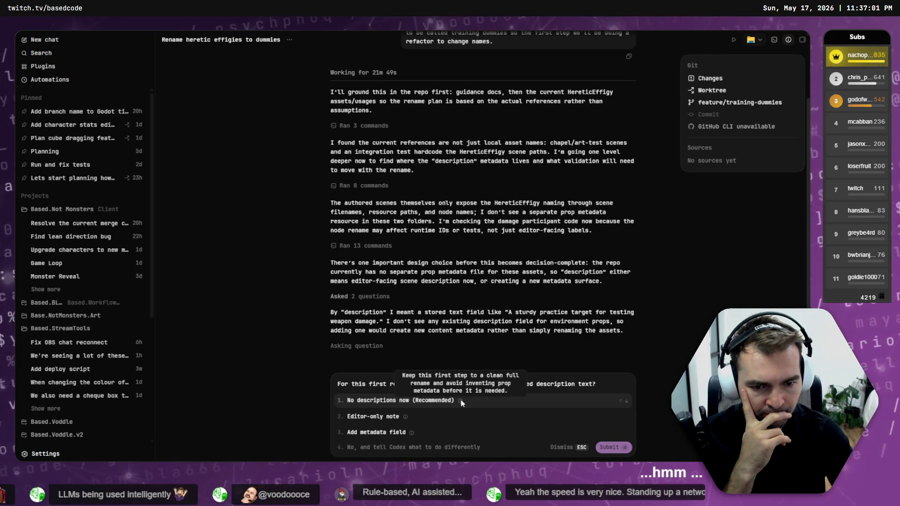
pyautogui.click(413, 447)
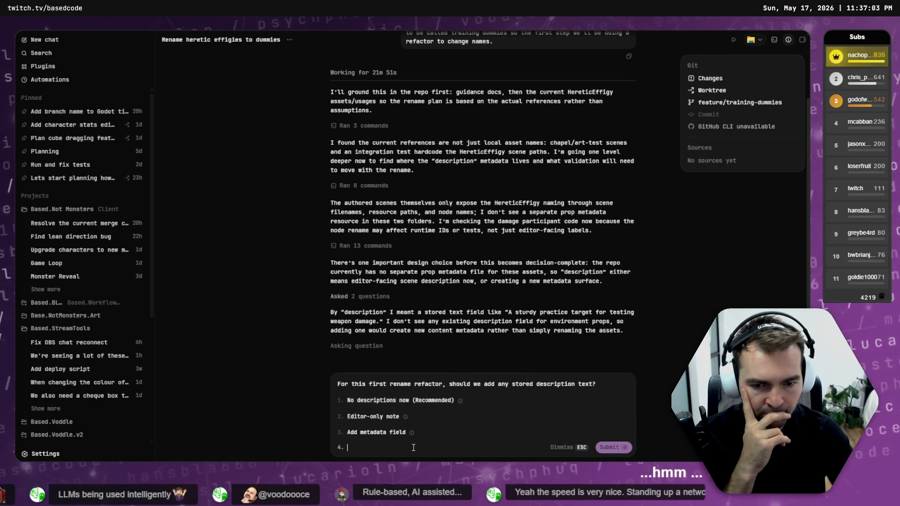
pyautogui.write('I have no')
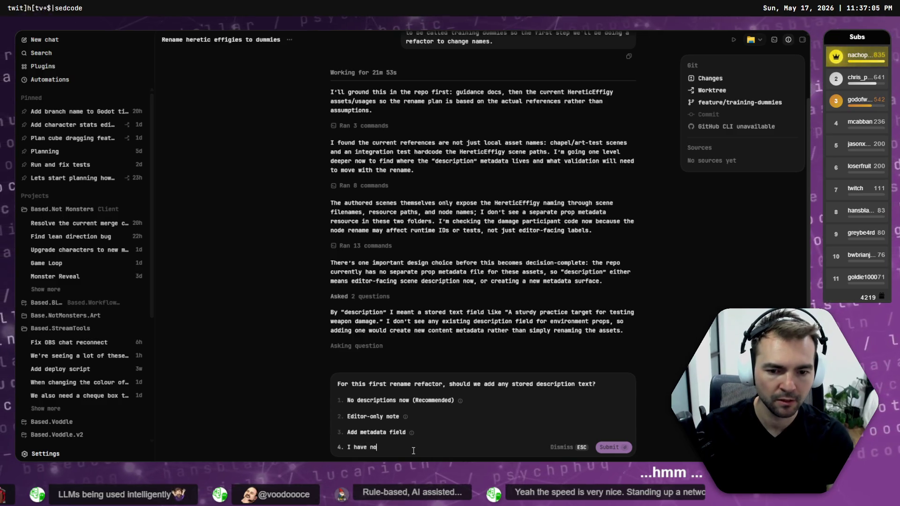
pyautogui.press('BackSpace')
pyautogui.press('BackSpace')
pyautogui.press('BackSpace')
pyautogui.write('don')
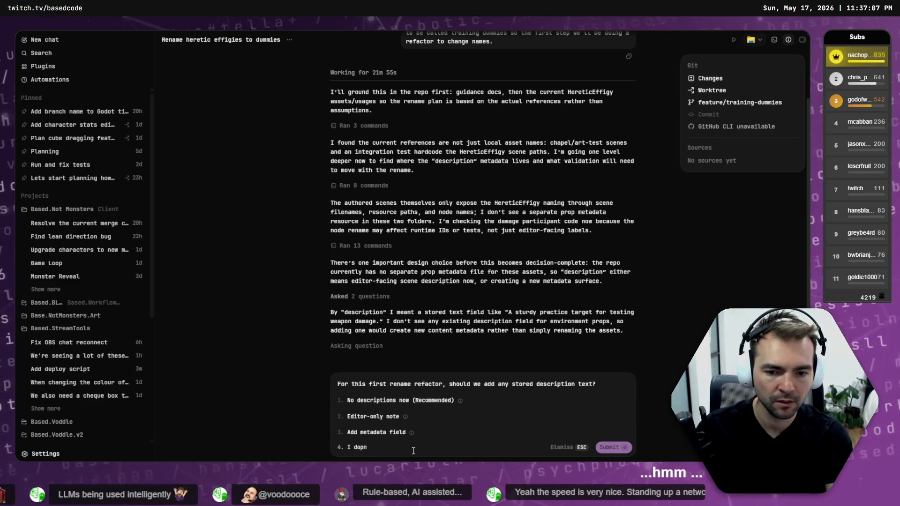
pyautogui.write("'t know what you ")
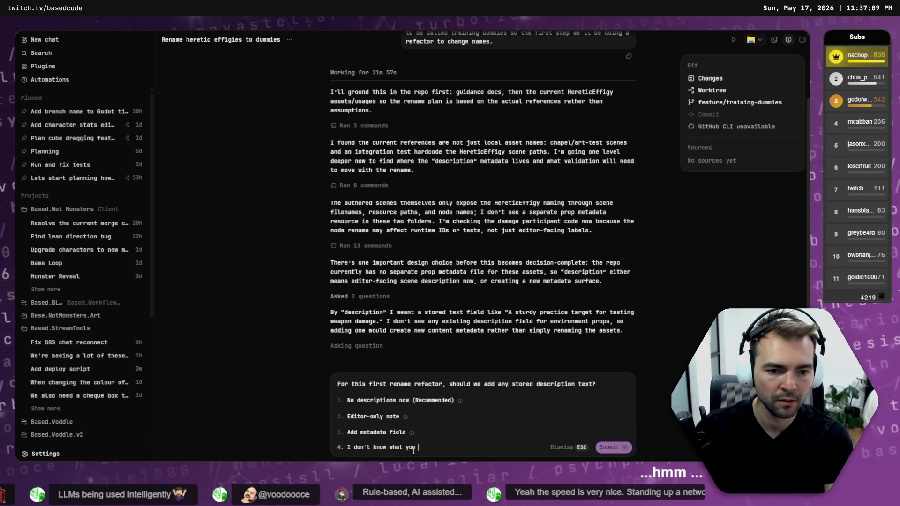
pyautogui.write('mean by "Stored descritp')
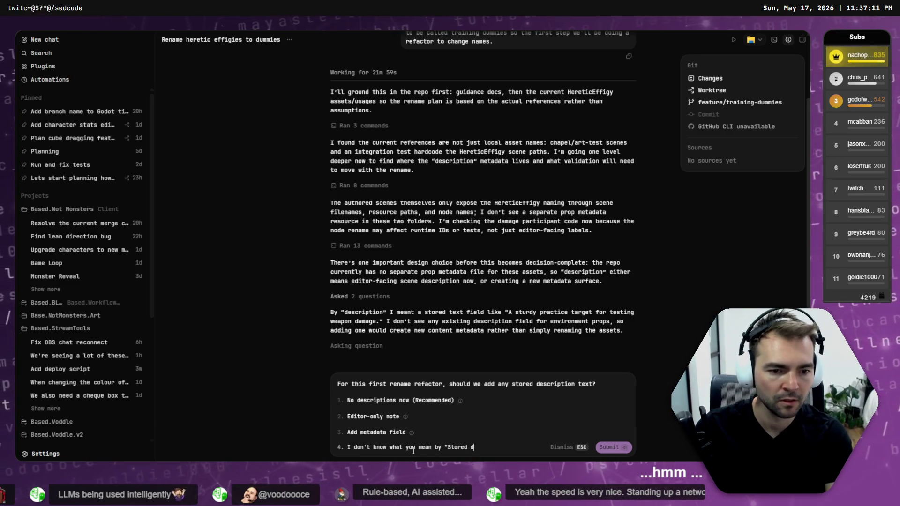
pyautogui.press('BackSpace')
pyautogui.press('BackSpace')
pyautogui.press('BackSpace')
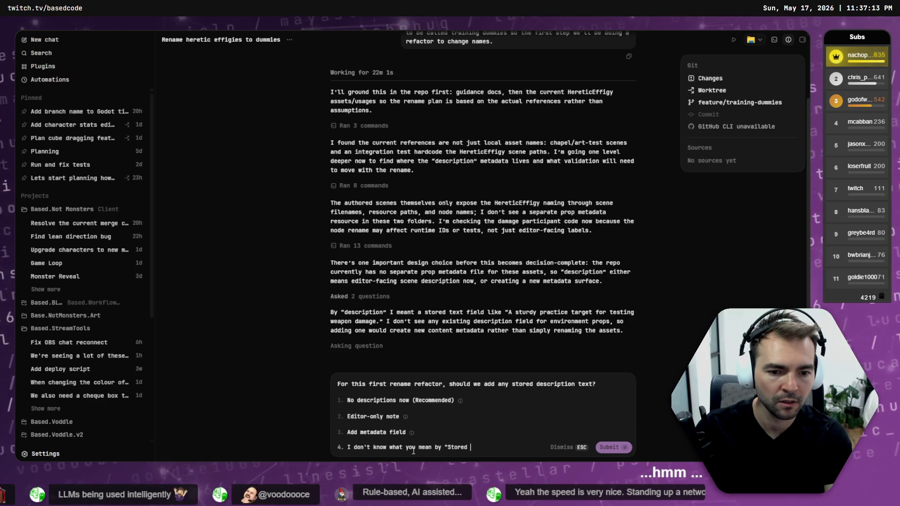
pyautogui.write('description text"')
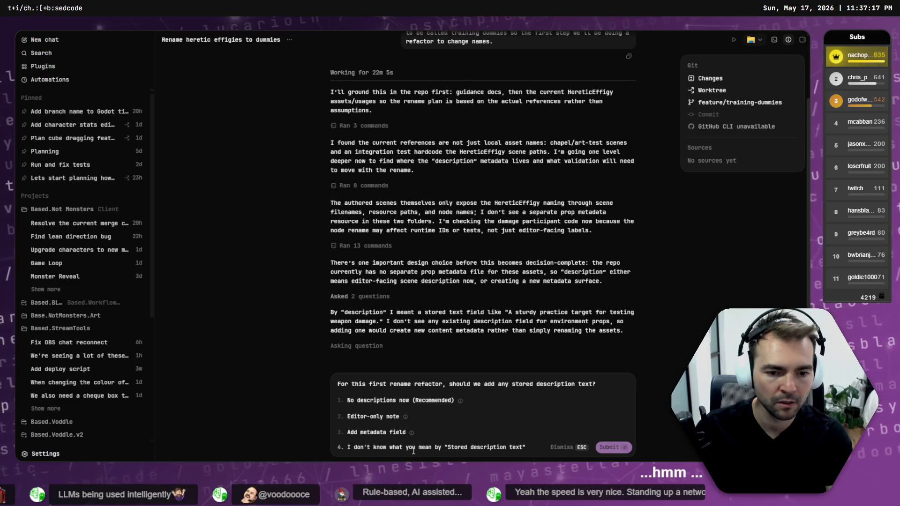
pyautogui.press('Return')
pyautogui.hotkey('alt', 'Tab')
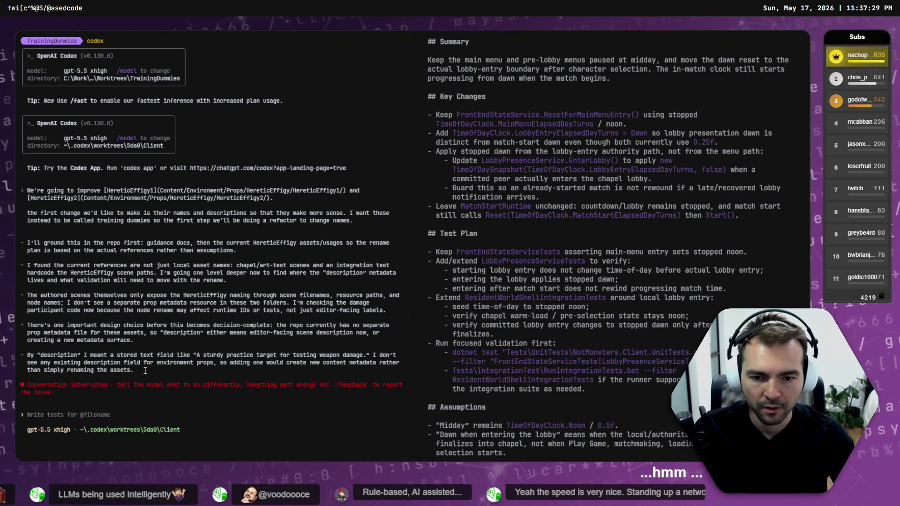
# Check the Codex desktop app and terminal, scrolling through the conversation
pyautogui.hotkey('alt', 'Tab')
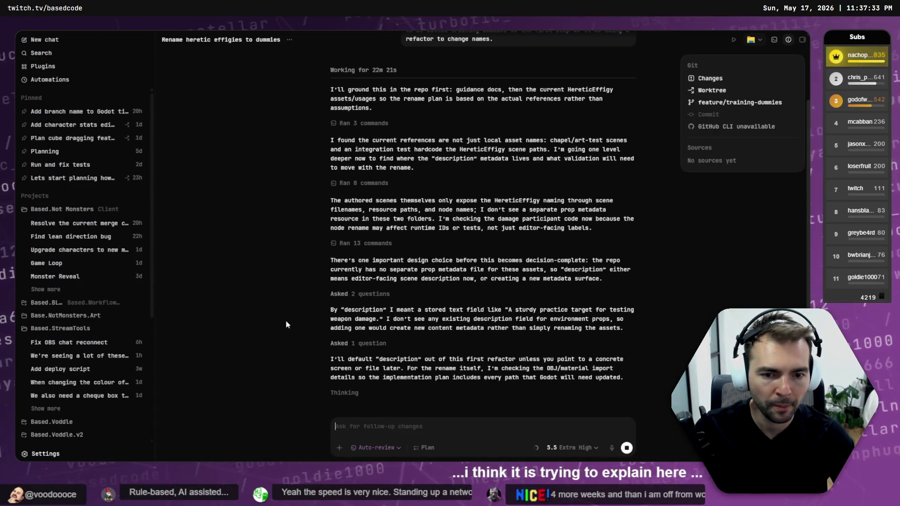
pyautogui.hotkey('alt', 'Tab')
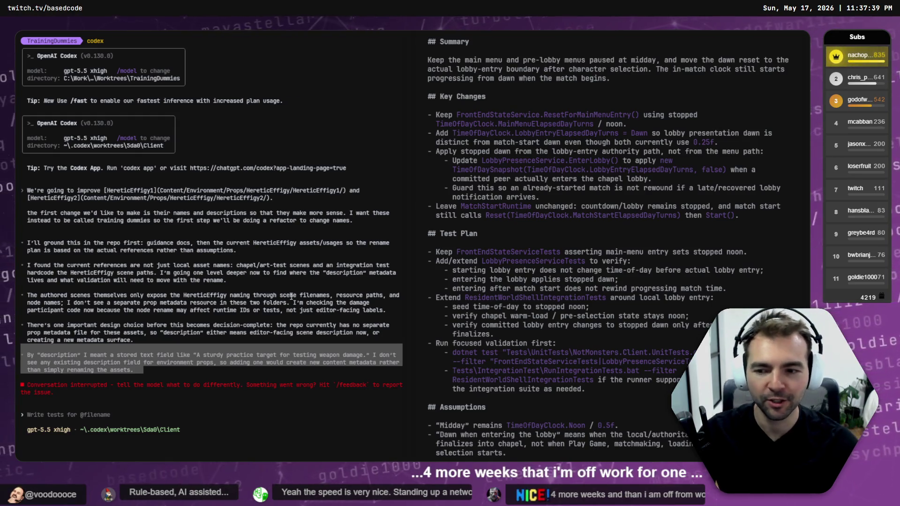
pyautogui.hotkey('alt', 'Tab')
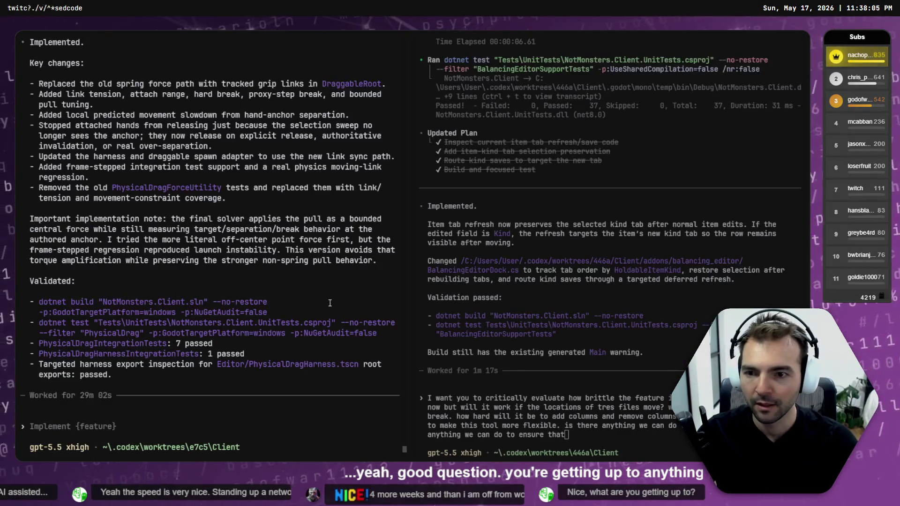
pyautogui.scroll(5, 319, 295)
pyautogui.scroll(-4, 300, 284)
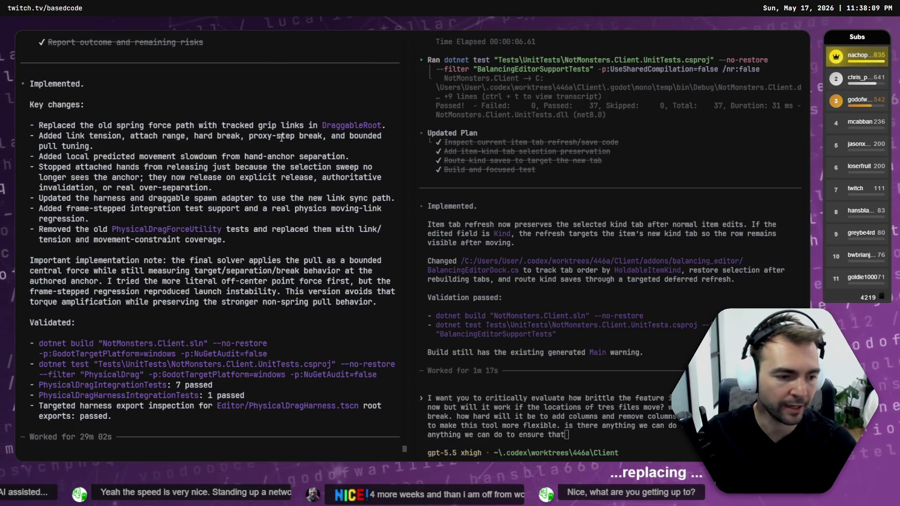
# Refresh the worktree menu with R and open worktree 4, TrainingDummies, in Godot
pyautogui.hotkey('ctrl', 'Tab')
pyautogui.hotkey('ctrl', 'Tab')
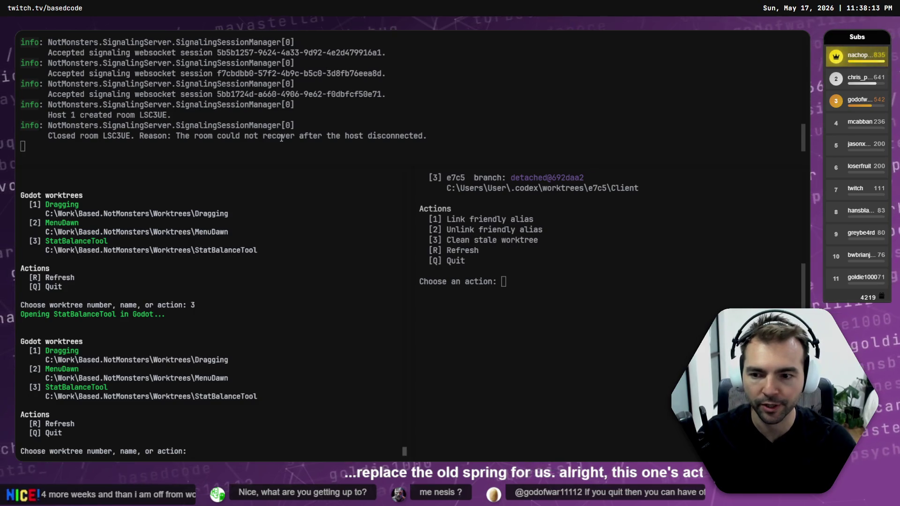
pyautogui.write('R')
pyautogui.press('Return')
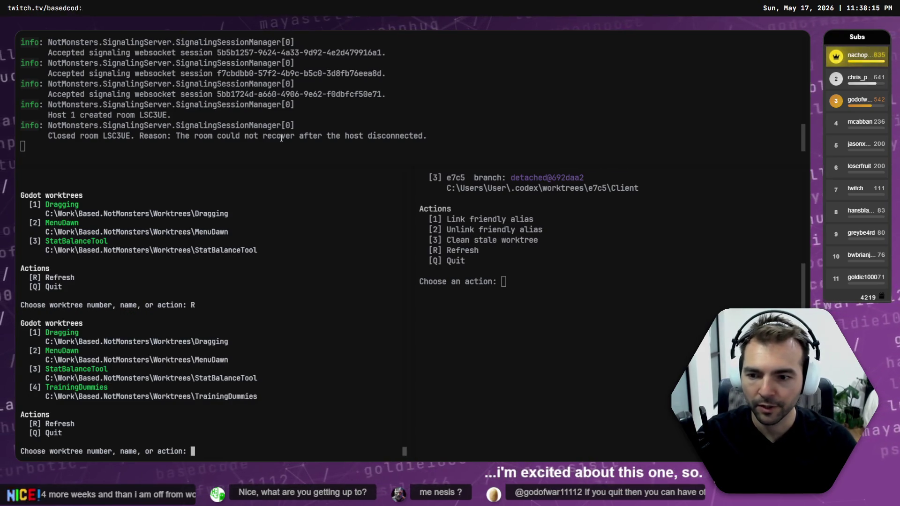
pyautogui.write('4')
pyautogui.press('Return')
pyautogui.hotkey('alt', 'Tab')
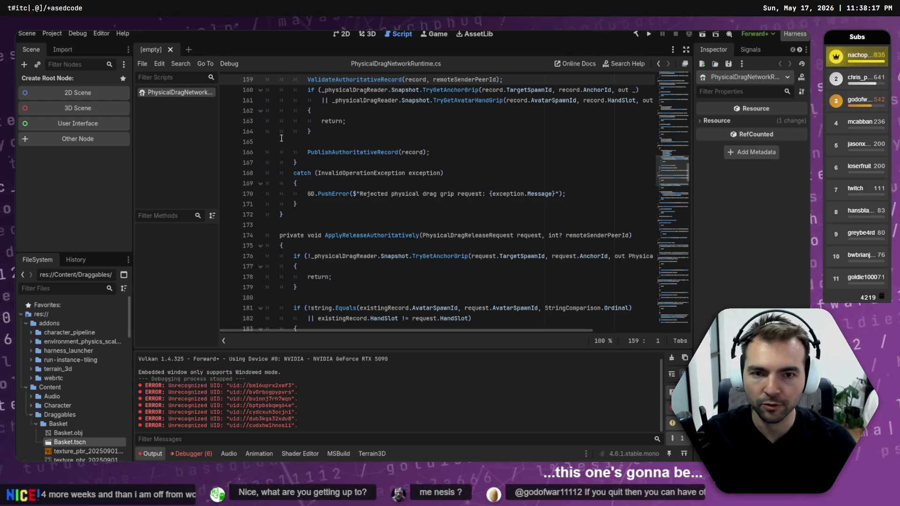
# Run the Physics / Physical Drag harness from the Harness Launcher
pyautogui.hotkey('ctrl', 'shift', 'F5')
pyautogui.press('Down')
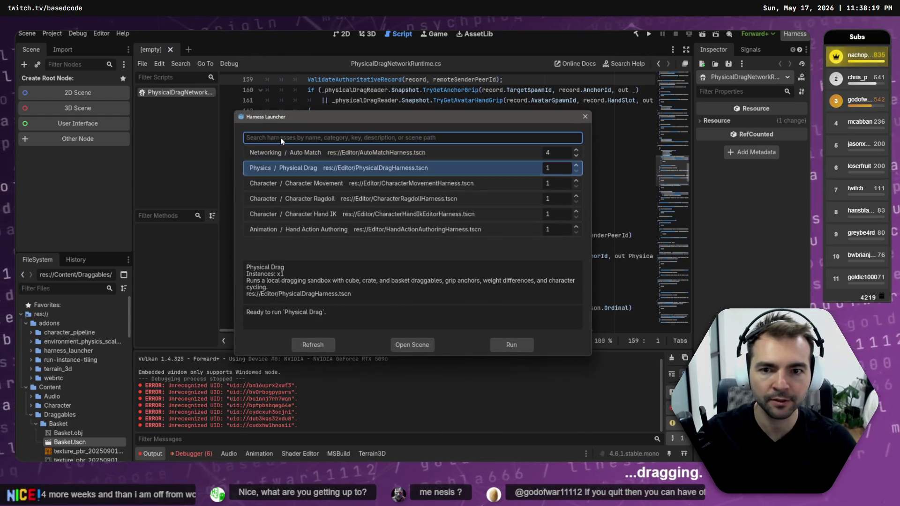
pyautogui.press('Return')
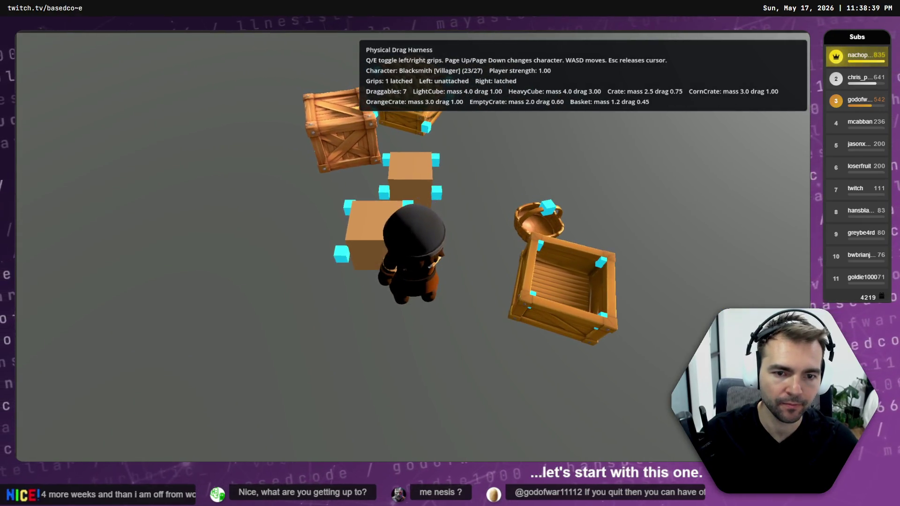
# Test grabbing and releasing cubes and the basket with the right hand
pyautogui.press('e')
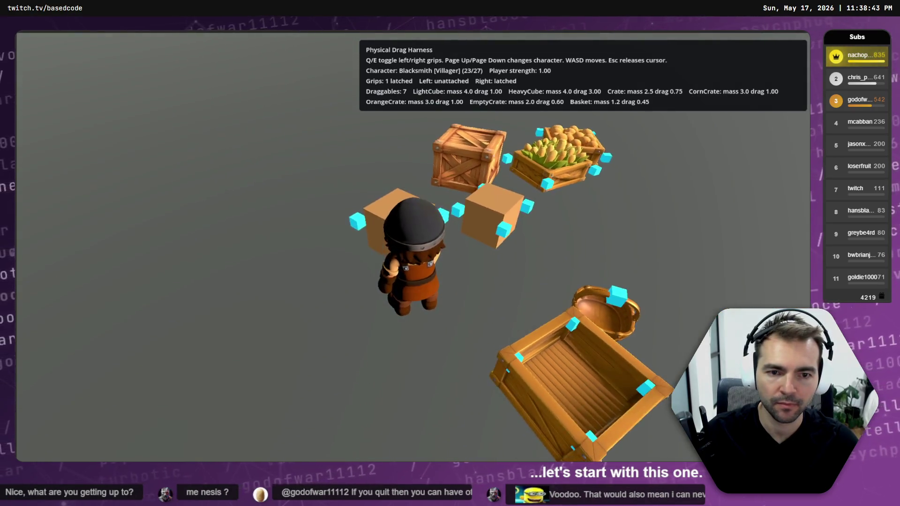
pyautogui.press('e')
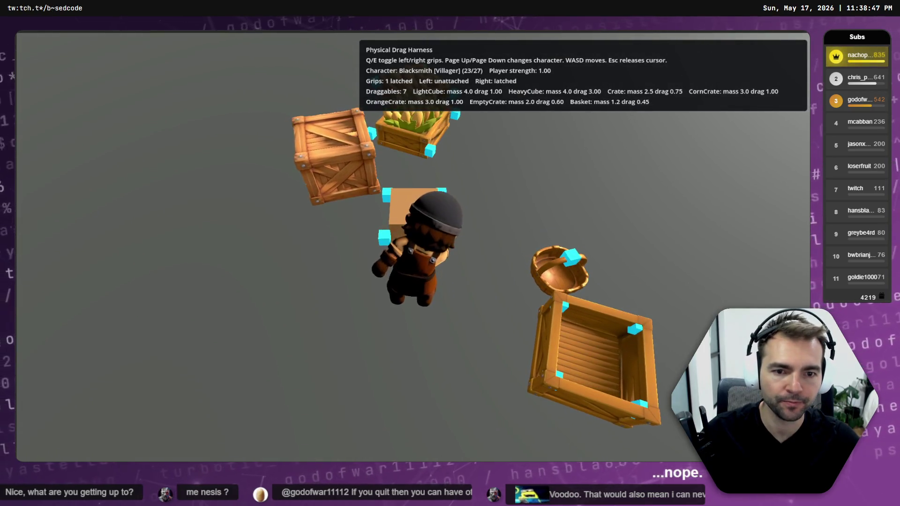
pyautogui.press('e')
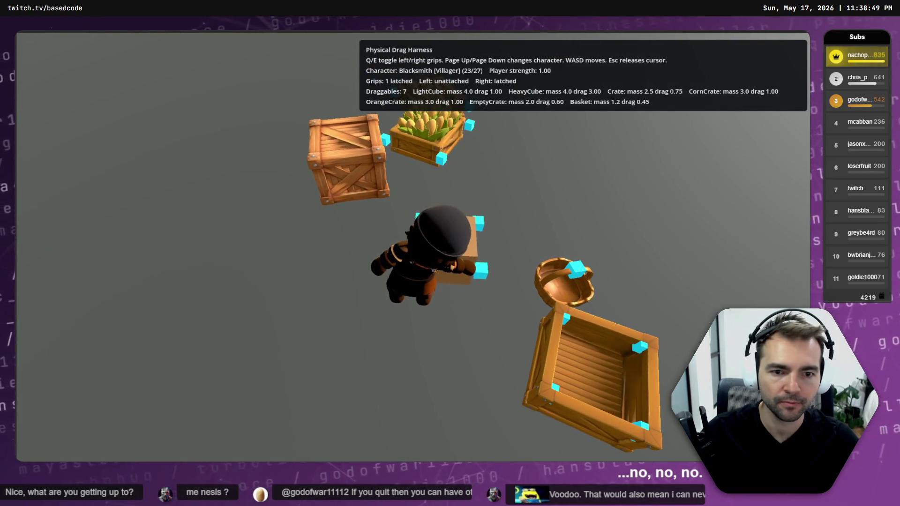
pyautogui.press('e')
pyautogui.press('e')
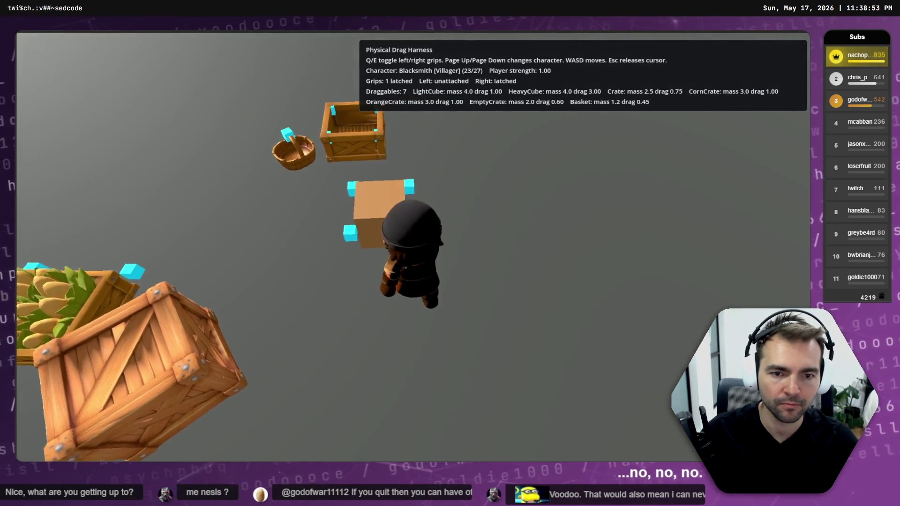
pyautogui.press('q')
pyautogui.press('e')
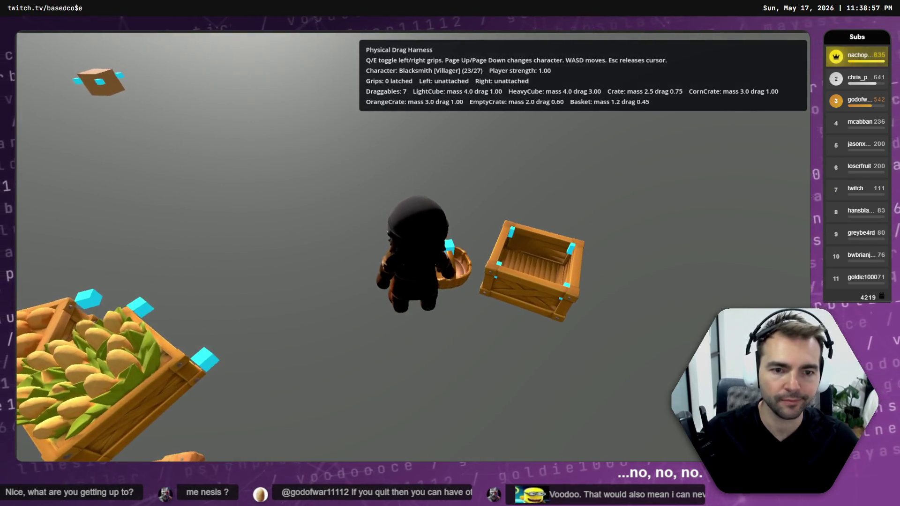
pyautogui.press('e')
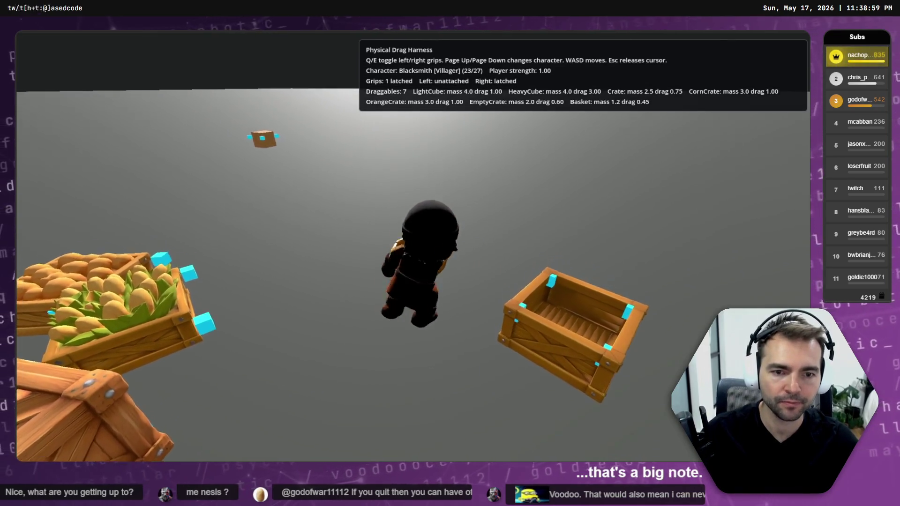
pyautogui.press('e')
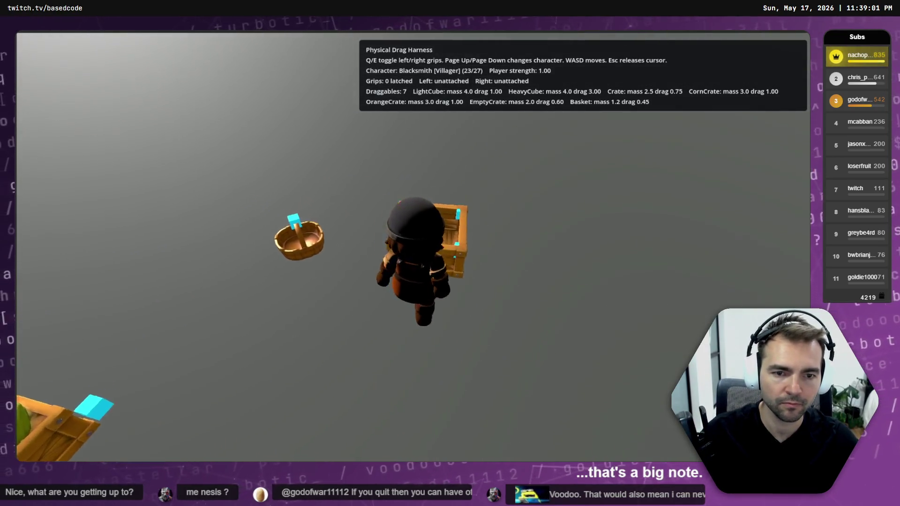
# Grip the corn crate, haul it left, around and right, release it, and stop the game
pyautogui.press('e')
pyautogui.press('e')
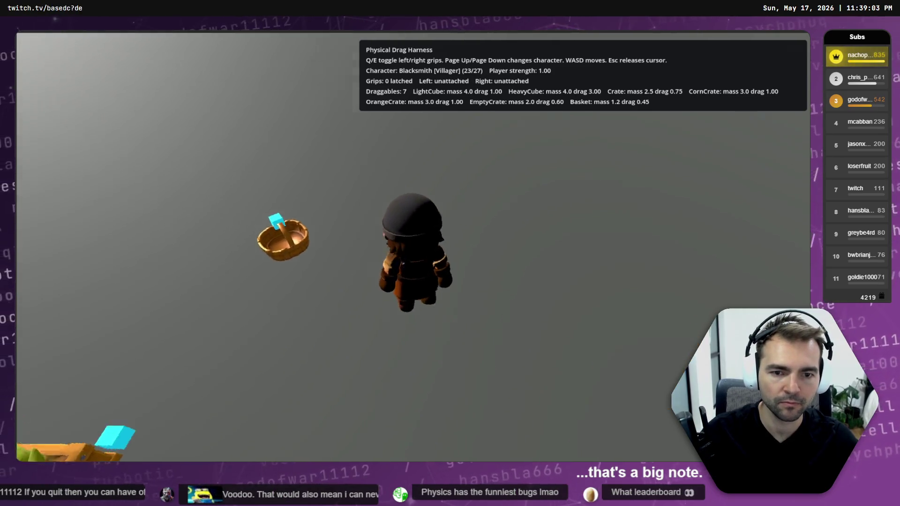
pyautogui.press('s')
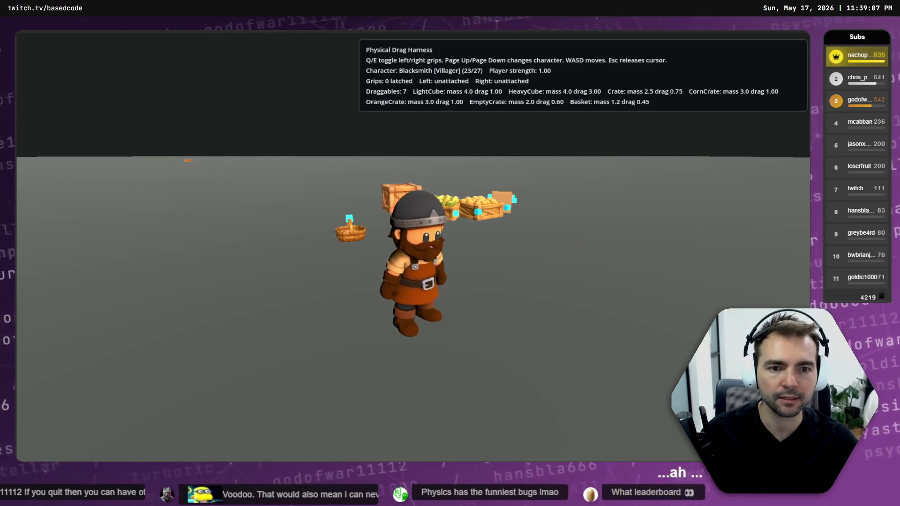
pyautogui.press('w')
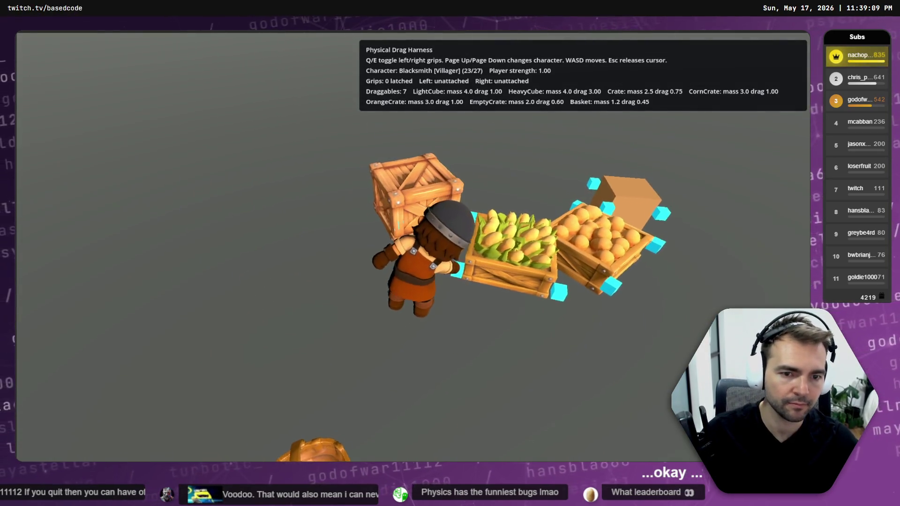
pyautogui.press('e')
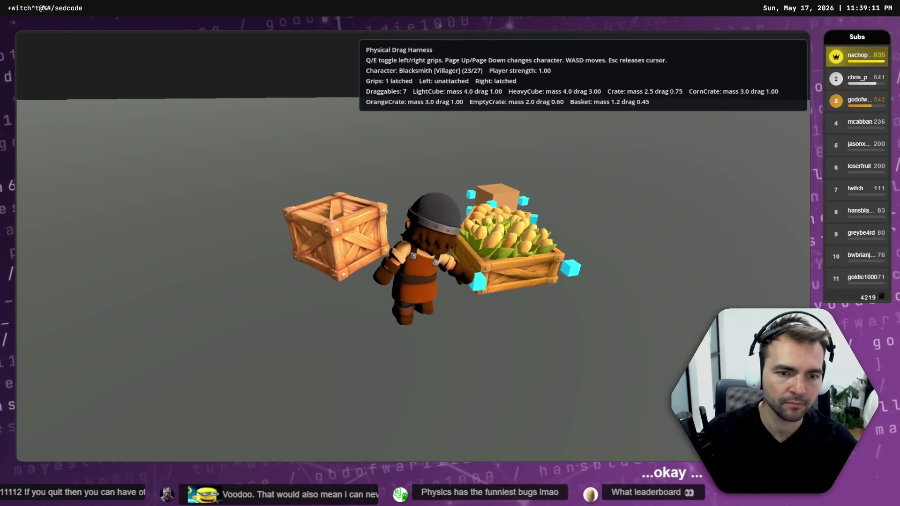
pyautogui.press('a')
pyautogui.press('a')
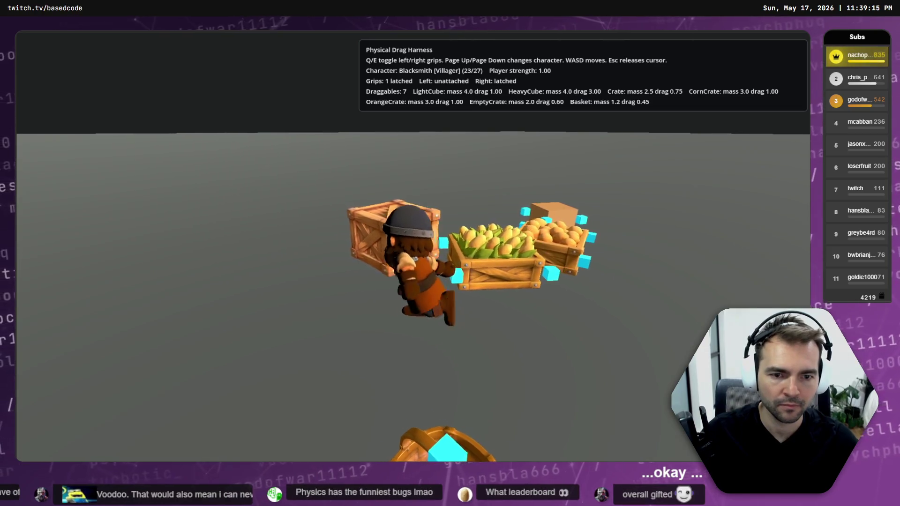
pyautogui.press('s')
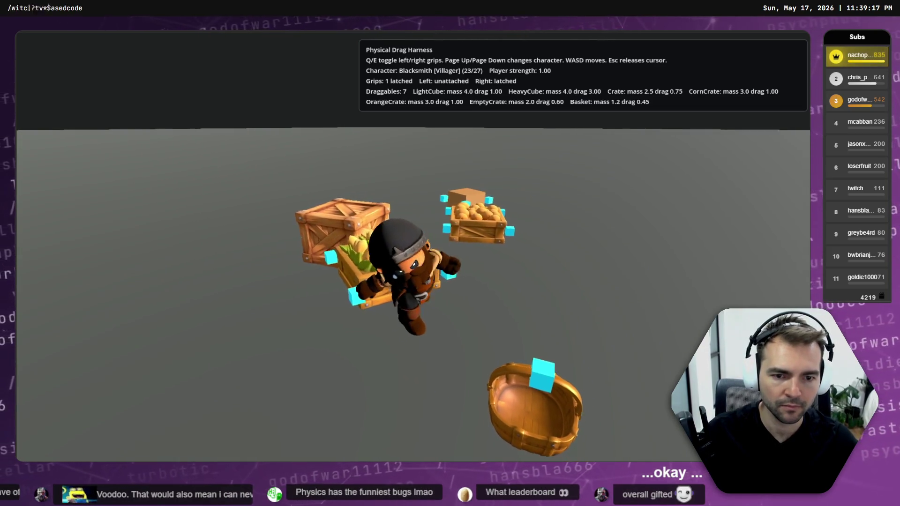
pyautogui.press('d')
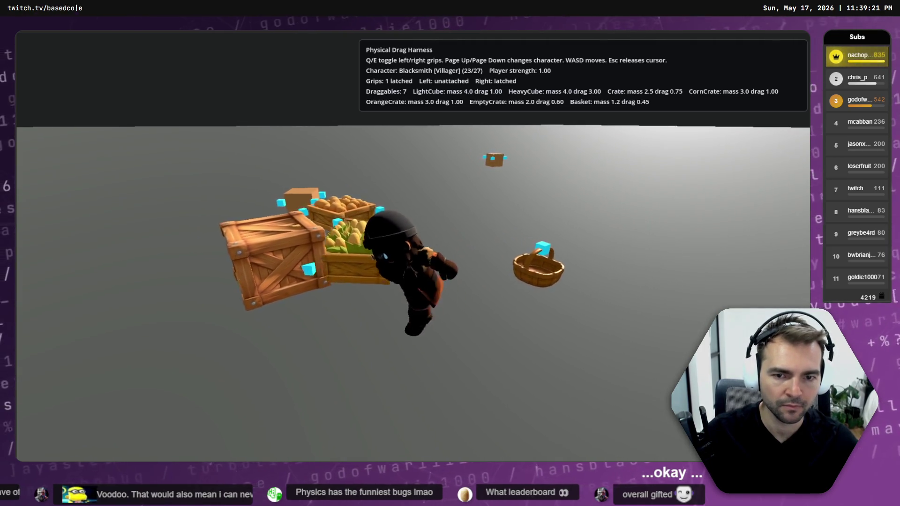
pyautogui.press('e')
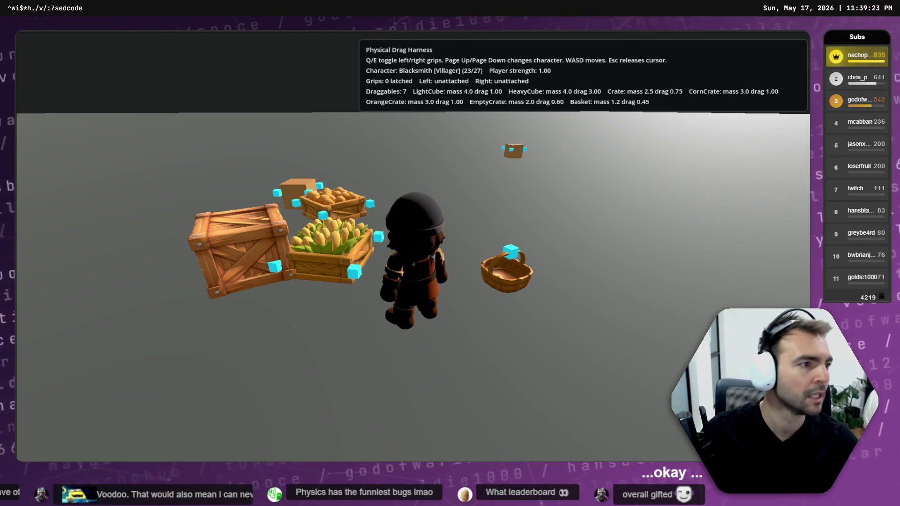
pyautogui.press('F8')
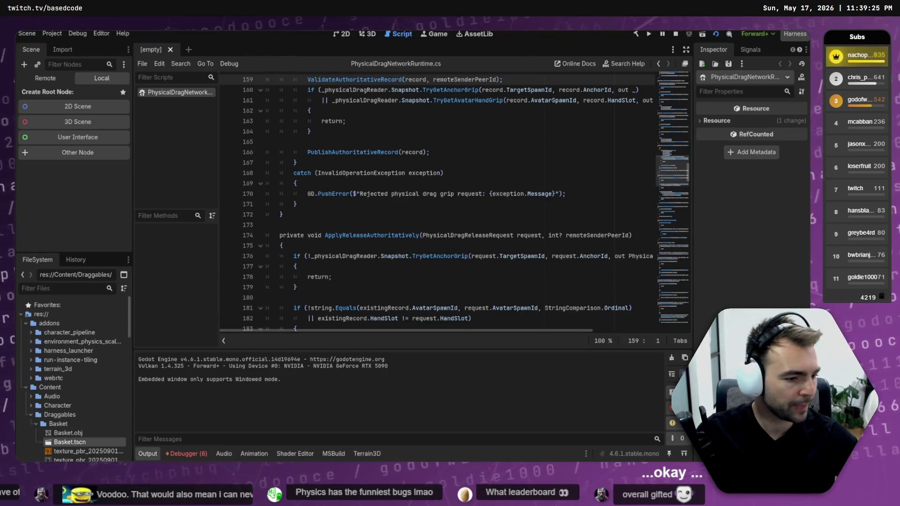
# In Fork, inspect the main-menu-time and character-stat-editor commits, then switch to the Dragging repository
pyautogui.hotkey('alt', 'Tab')
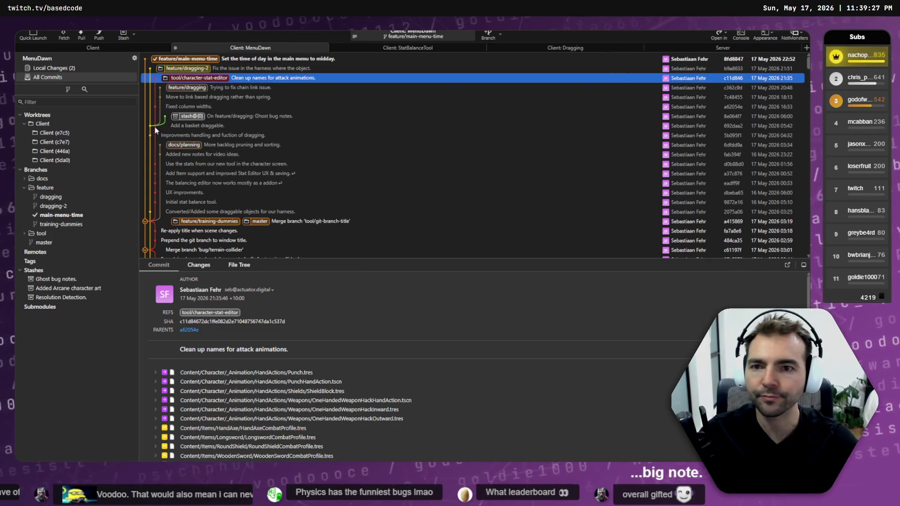
pyautogui.click(207, 59)
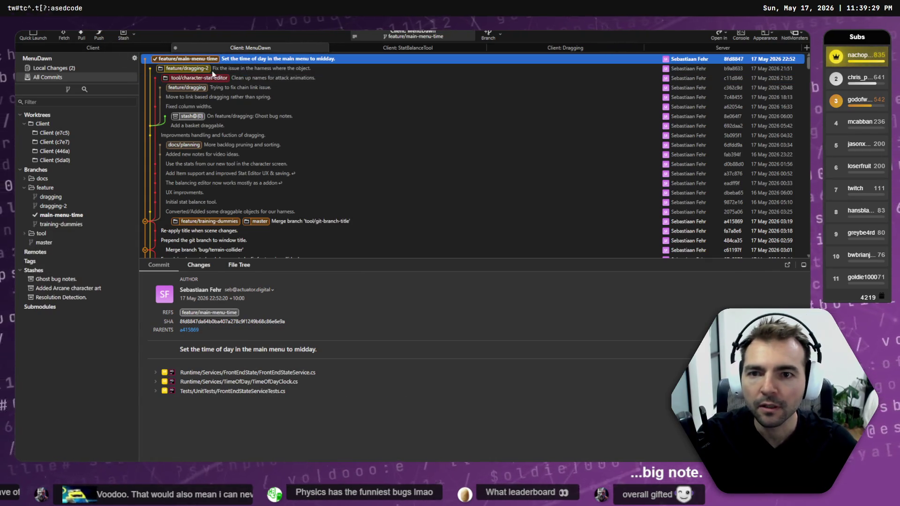
pyautogui.click(197, 76)
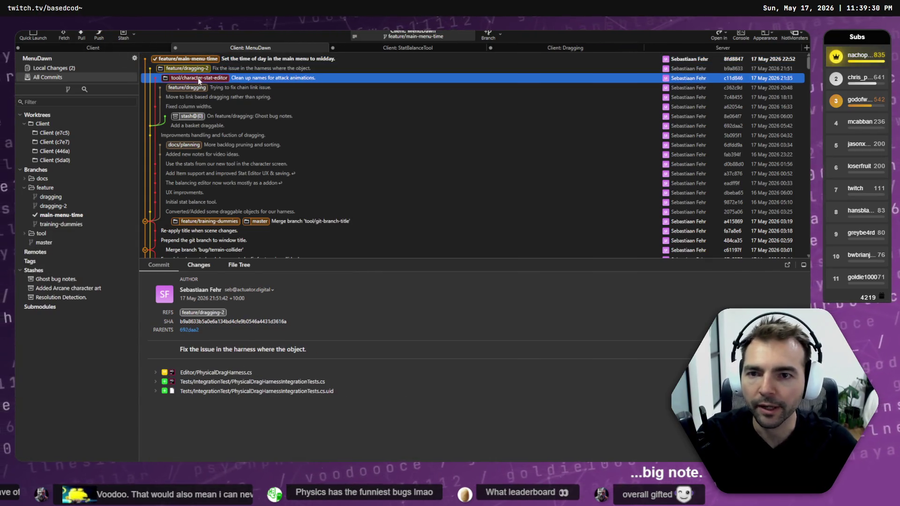
pyautogui.click(382, 49)
pyautogui.click(523, 49)
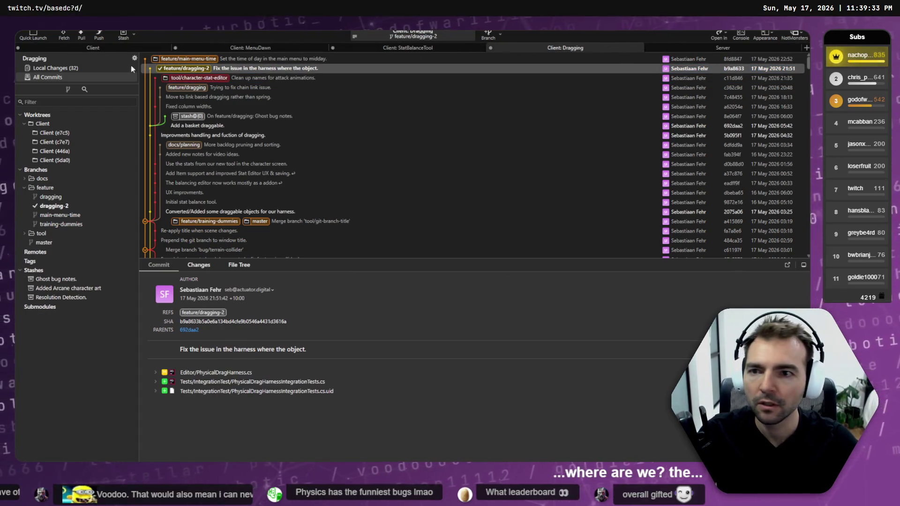
# Open the 32 local changes and view the test uid and LocalPlayerCharacterController.cs diffs
pyautogui.click(131, 68)
pyautogui.scroll(-5, 240, 184)
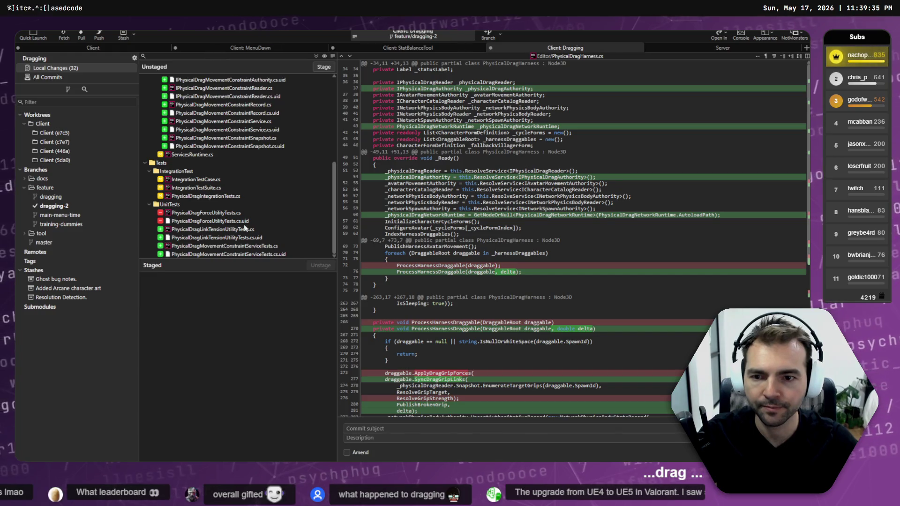
pyautogui.click(234, 254)
pyautogui.scroll(5, 220, 221)
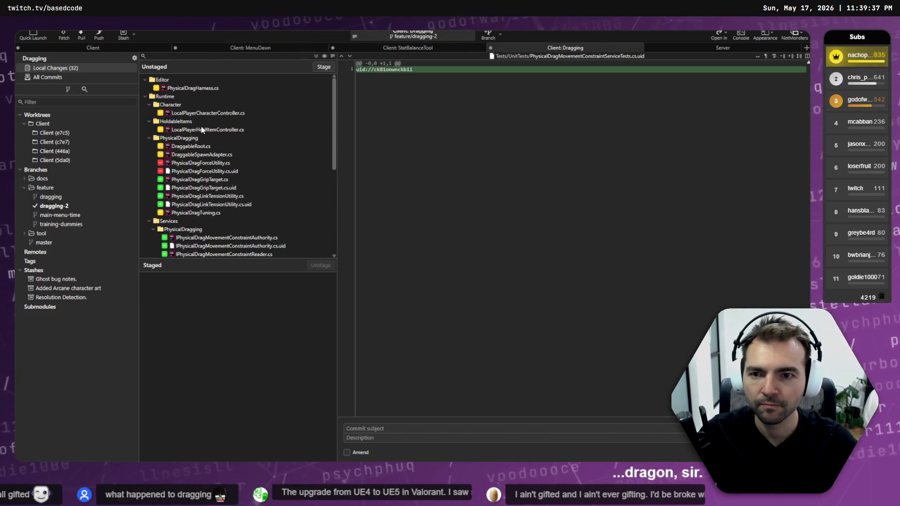
pyautogui.click(204, 113)
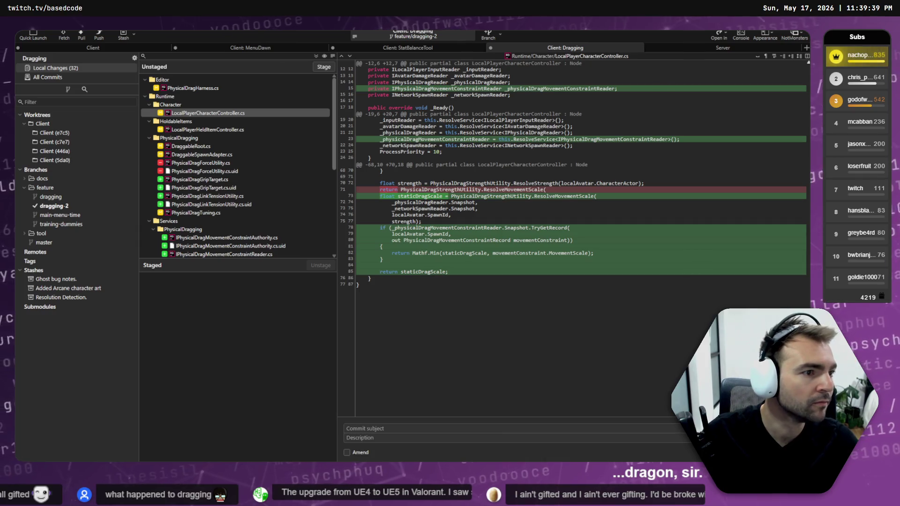
pyautogui.hotkey('alt', 'Tab')
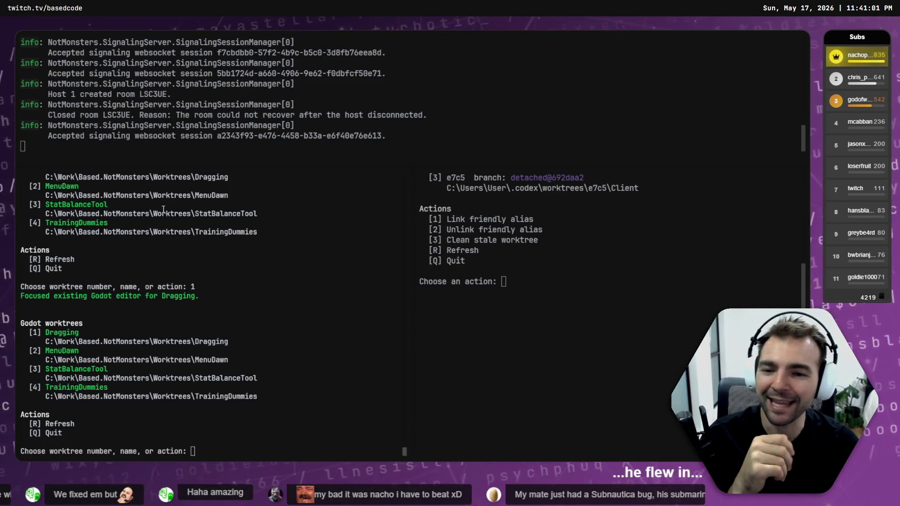
# In the e7c5 Client session, dictate a prompt and add backslash line breaks and a '1.' item
pyautogui.hotkey('alt', 'Tab')
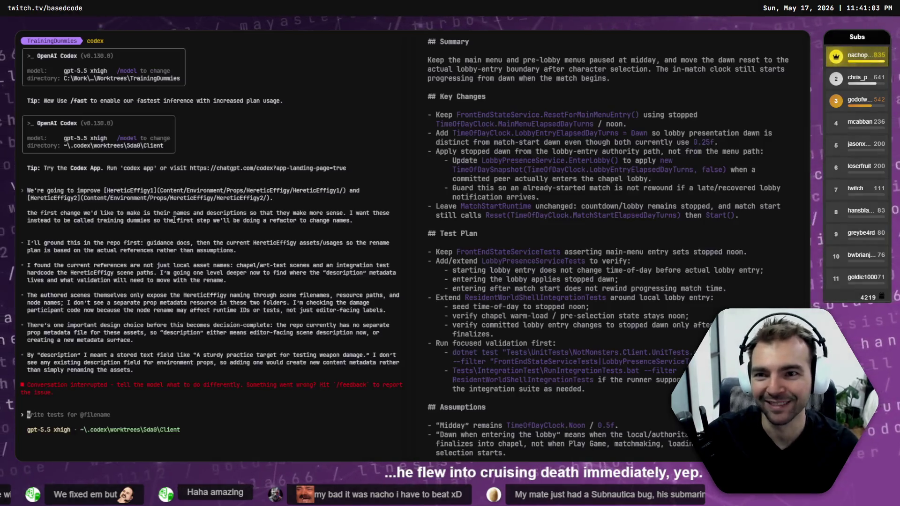
pyautogui.hotkey('alt', 'Tab')
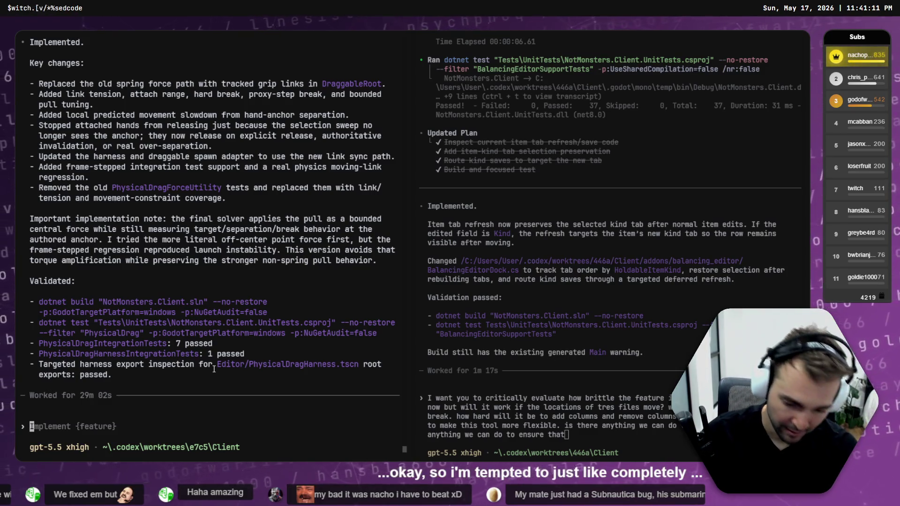
pyautogui.press('super+h')
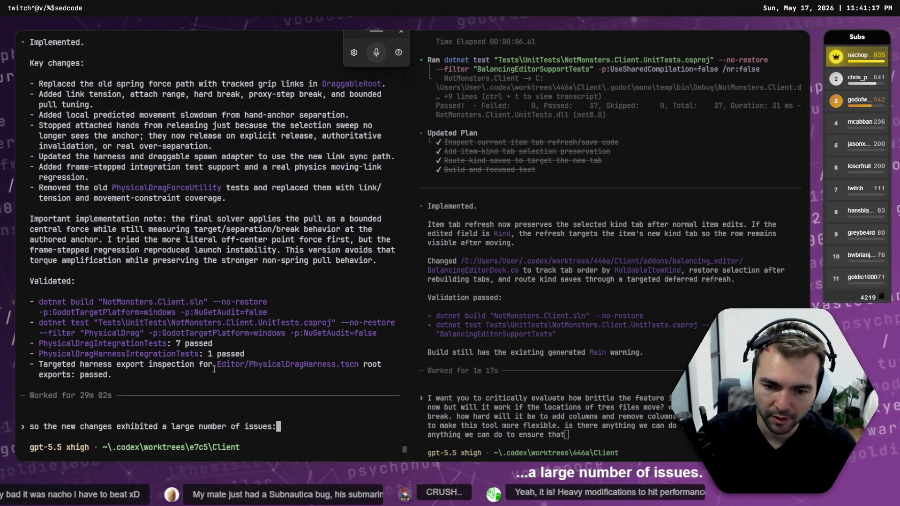
pyautogui.write(' \\')
pyautogui.press('Return')
pyautogui.write('\\')
pyautogui.press('Return')
pyautogui.write('1.')
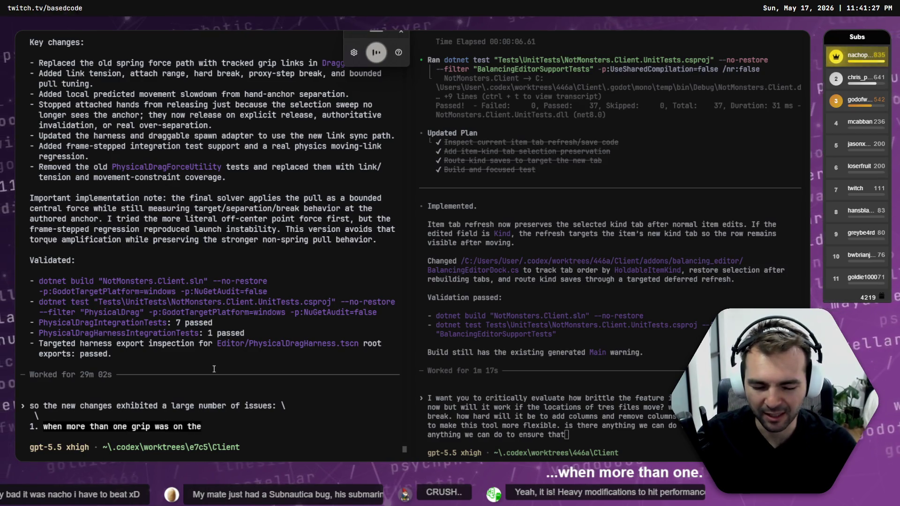
# Trim the drafted prompt, add a new line after the first sentence, then view PhysicalDragHarness.cs in Fork
pyautogui.hotkey('ctrl', 'BackSpace')
pyautogui.hotkey('ctrl', 'BackSpace')
pyautogui.hotkey('ctrl', 'BackSpace')
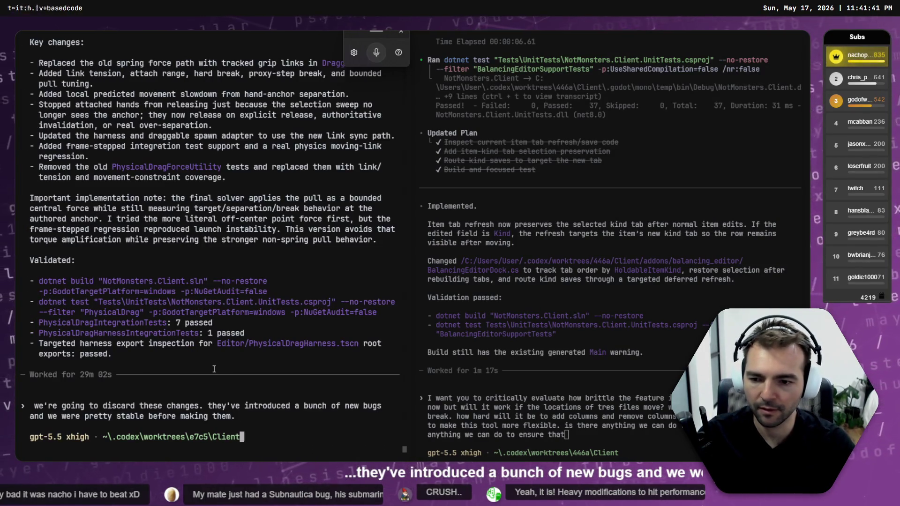
pyautogui.press('Home')
pyautogui.press('End')
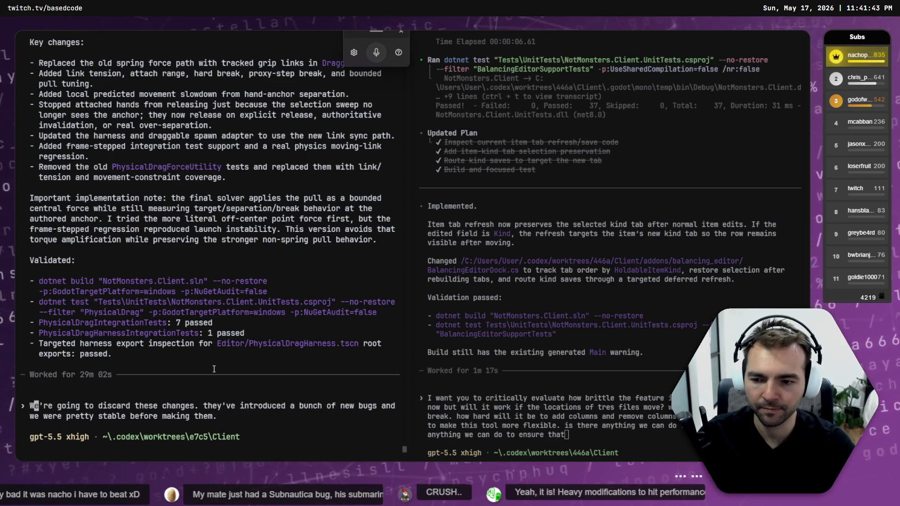
pyautogui.hotkey('shift', 'Return')
pyautogui.hotkey('shift', 'Return')
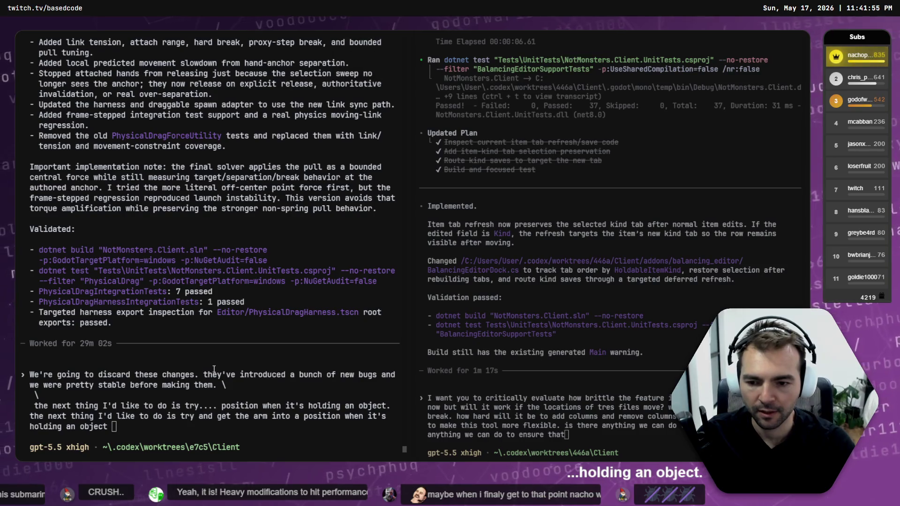
pyautogui.click(188, 367)
pyautogui.write('.')
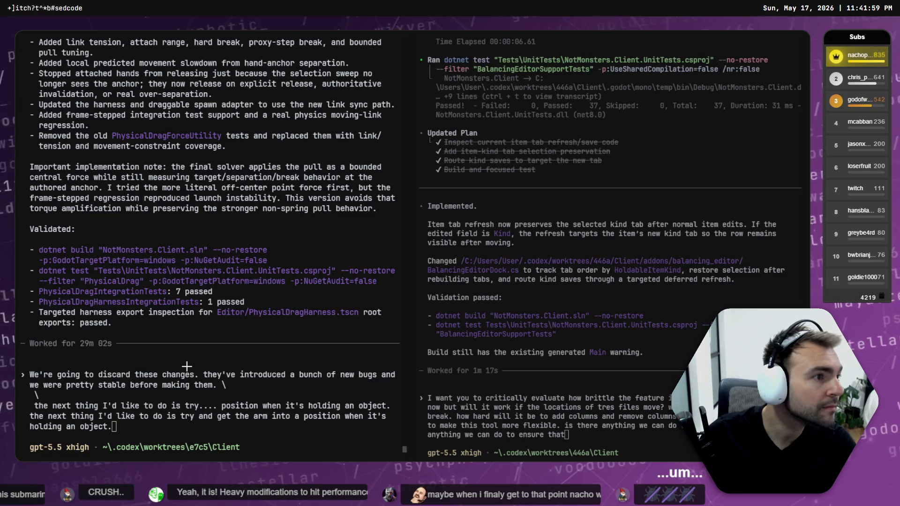
pyautogui.hotkey('alt', 'Tab')
pyautogui.click(196, 213)
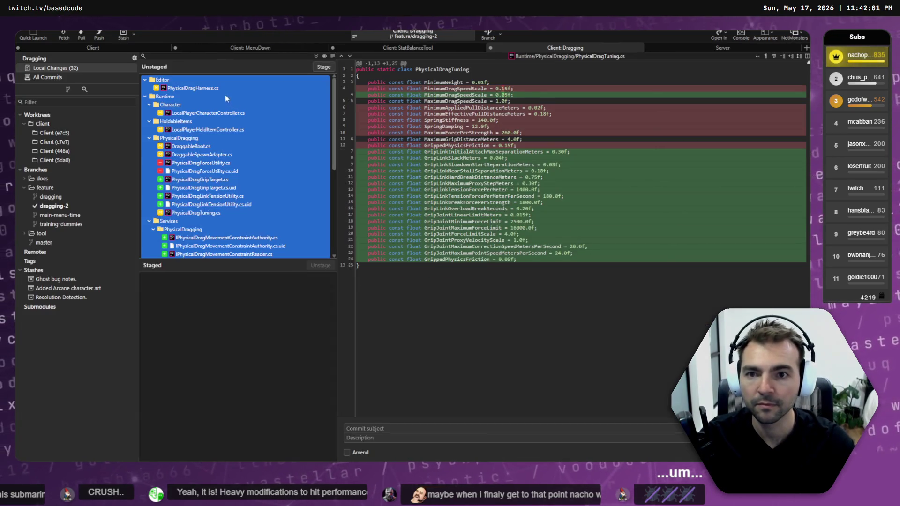
# Review the PhysicalDragHarness, ServicesRuntime, IntegrationTestCase and IntegrationTestSuite diffs, then select all unstaged files
pyautogui.click(222, 93)
pyautogui.scroll(-5, 222, 93)
pyautogui.scroll(-8, 451, 295)
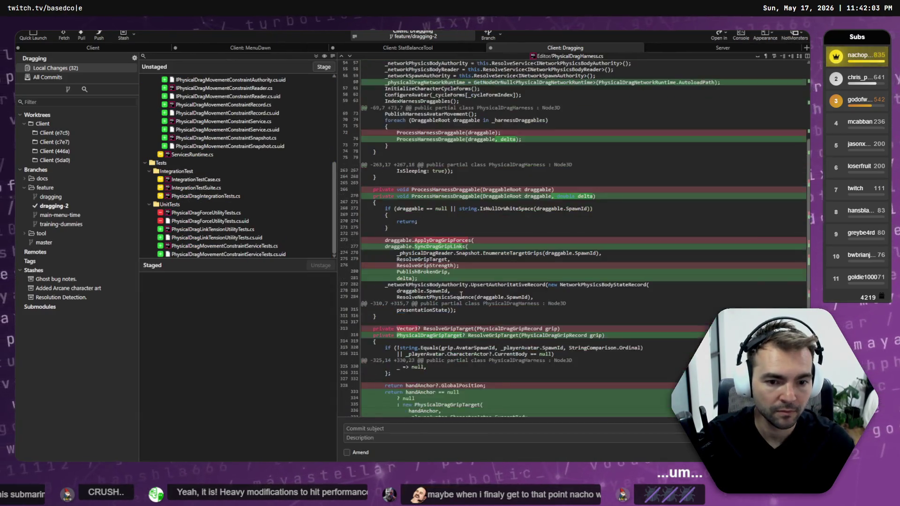
pyautogui.click(212, 155)
pyautogui.click(237, 181)
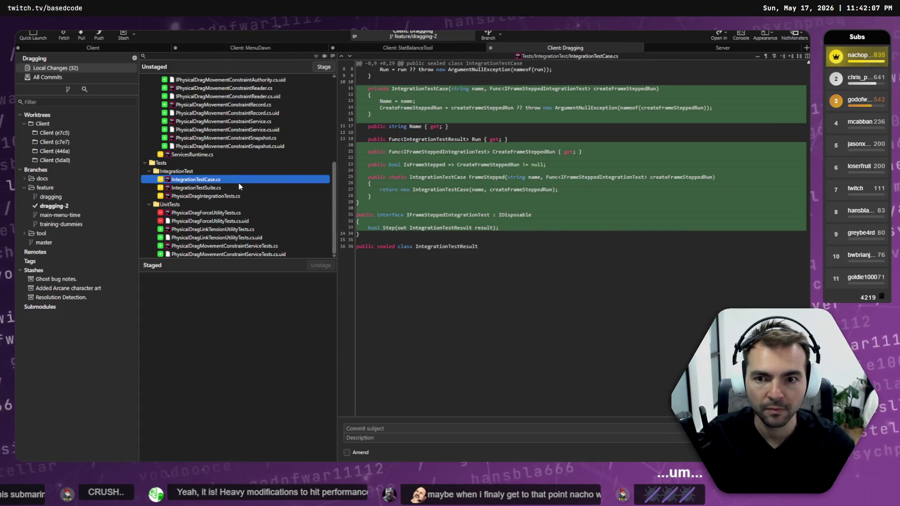
pyautogui.click(239, 186)
pyautogui.hotkey('ctrl', 'a')
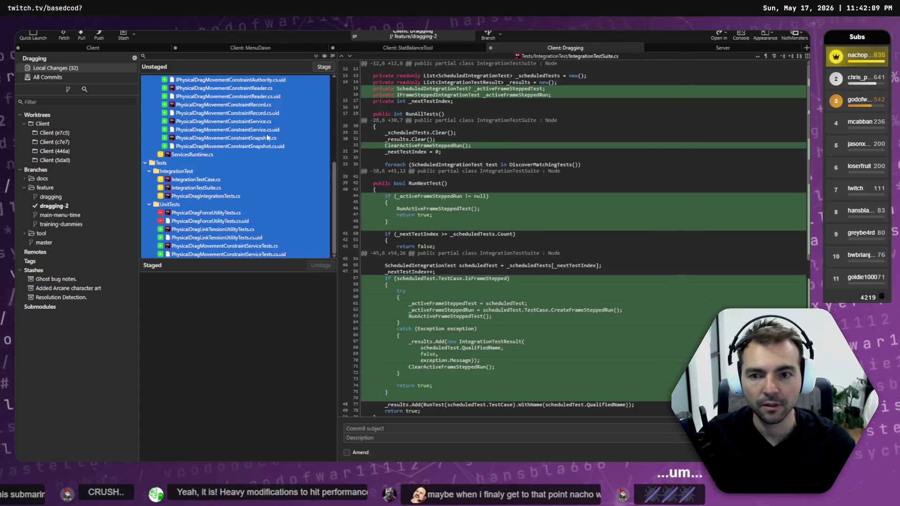
pyautogui.hotkey('alt', 'Tab')
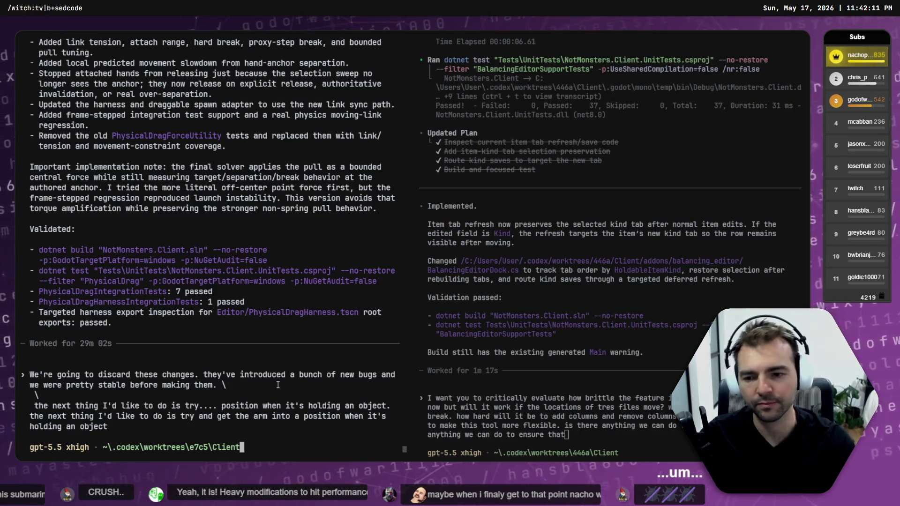
# Submit 'discard the recent changes but let's implement a minimal fix' to make grips feel stronger
pyautogui.hotkey('ctrl', 'BackSpace')
pyautogui.hotkey('ctrl', 'BackSpace')
pyautogui.hotkey('ctrl', 'BackSpace')
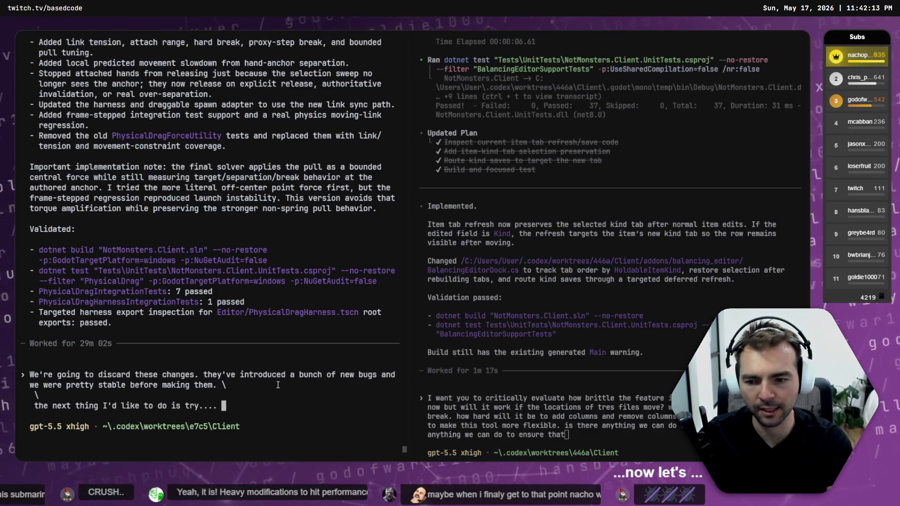
pyautogui.hotkey('ctrl', 'BackSpace')
pyautogui.hotkey('ctrl', 'BackSpace')
pyautogui.hotkey('ctrl', 'BackSpace')
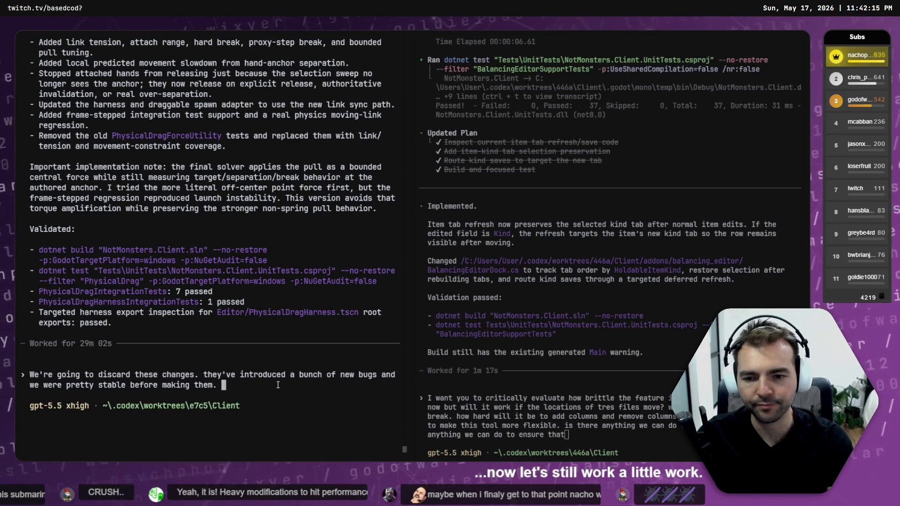
pyautogui.write('\\')
pyautogui.press('Return')
pyautogui.write('\\')
pyautogui.press('Return')
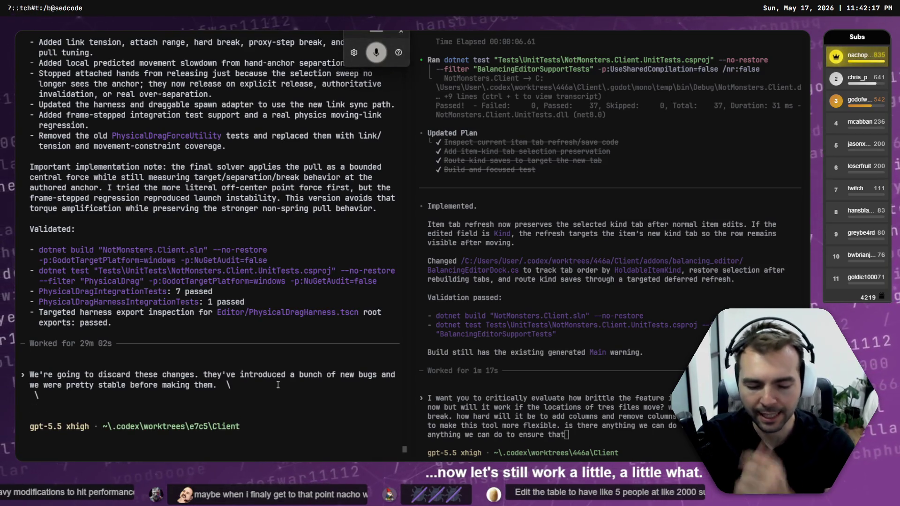
pyautogui.write('discard the recent changes but')
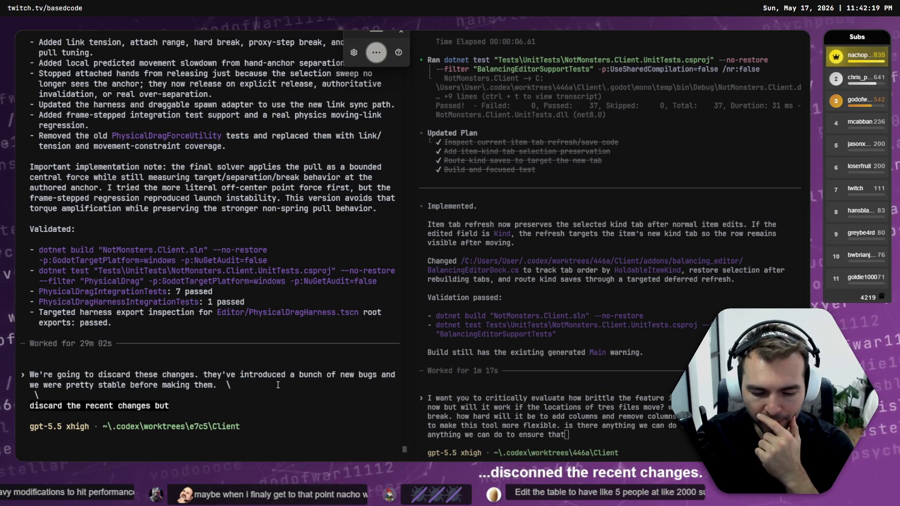
pyautogui.write(" let's implement a minimal fix to make the")
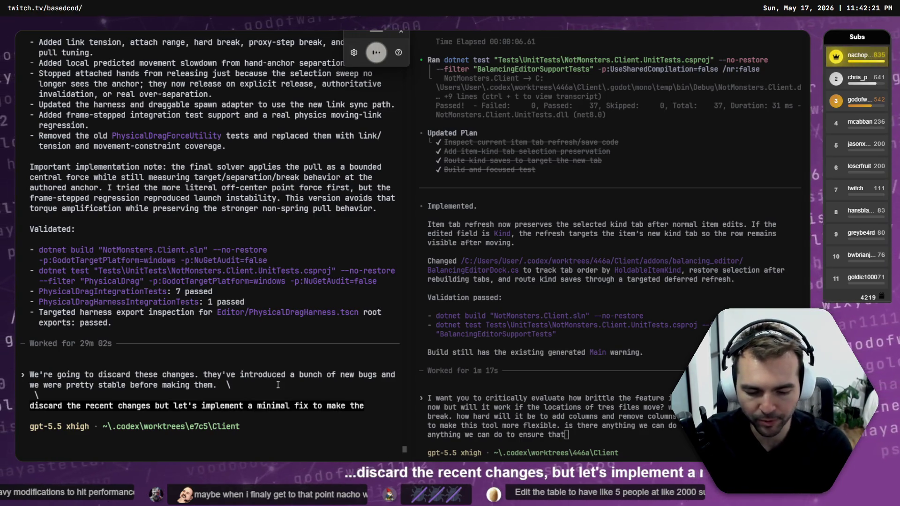
pyautogui.write(' grips feel a bit stronger when')
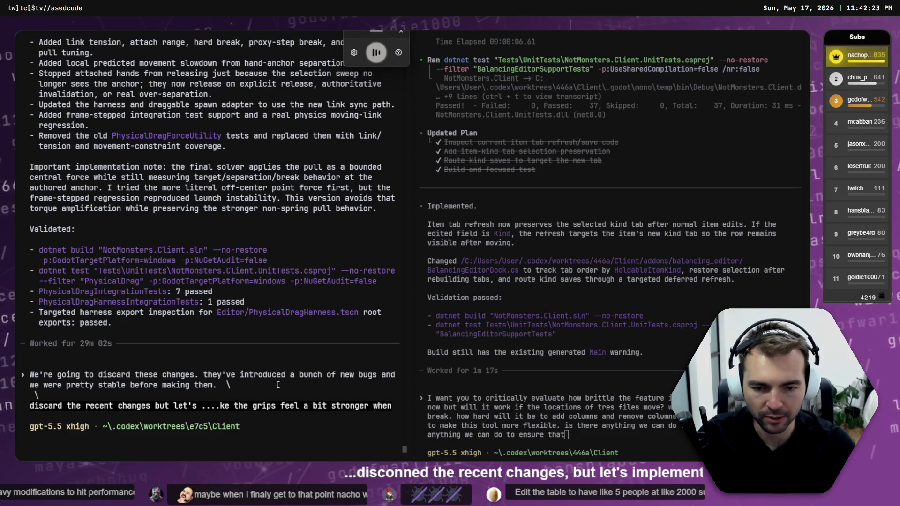
pyautogui.write(" it's connected to the object without introducing")
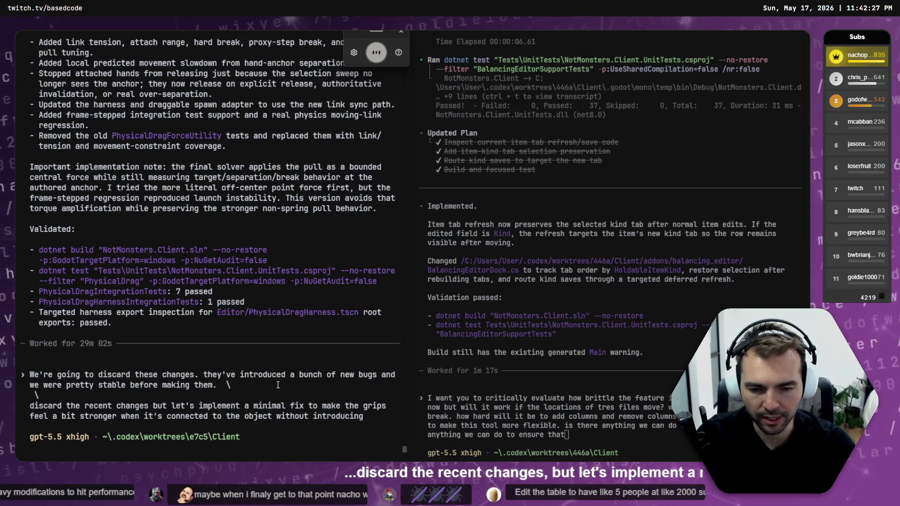
pyautogui.write(' joints in place of springs')
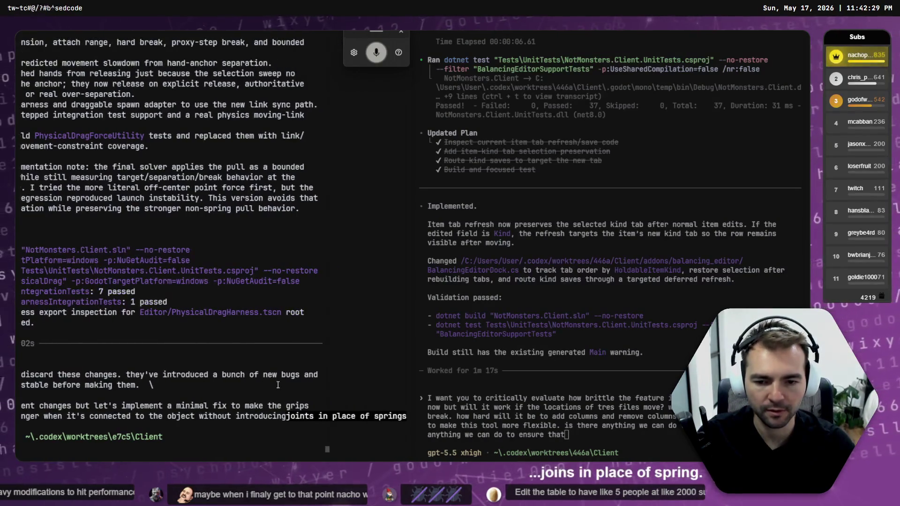
pyautogui.write('. \\')
pyautogui.press('Return')
pyautogui.write('\\')
pyautogui.press('Return')
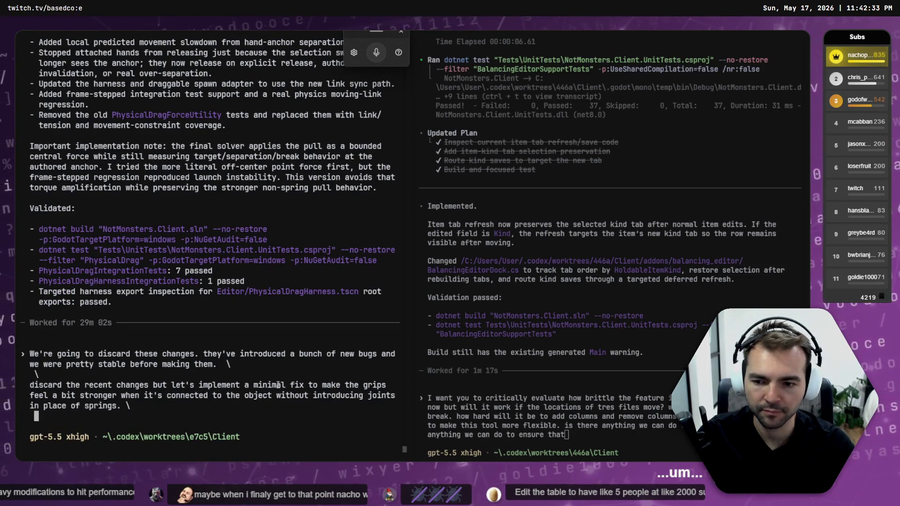
pyautogui.press('Return')
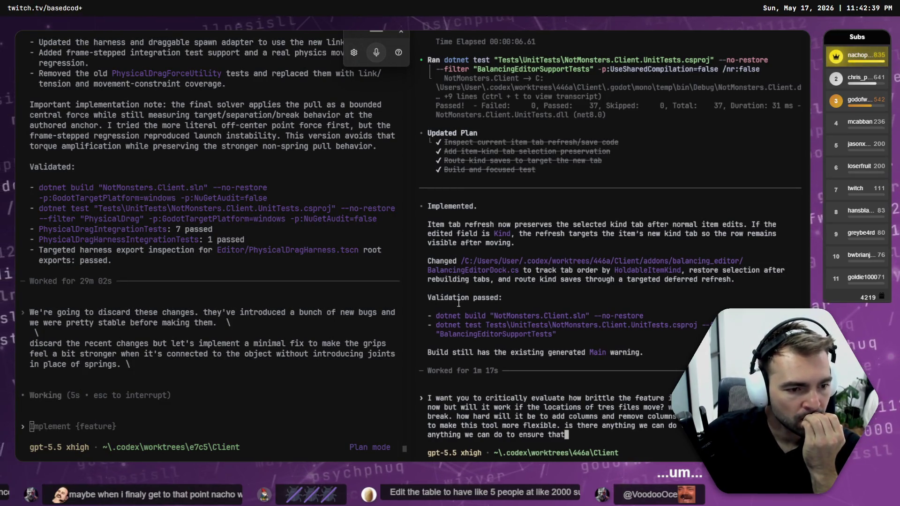
# Rewrite the last line: removing an item breaks nothing, so we can extend the editor easily
pyautogui.hotkey('ctrl', 'BackSpace')
pyautogui.hotkey('ctrl', 'BackSpace')
pyautogui.hotkey('ctrl', 'BackSpace')
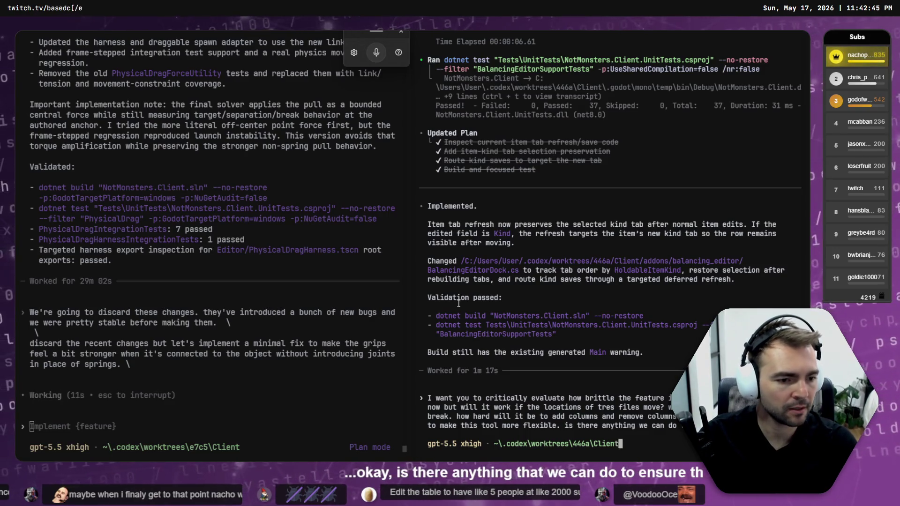
pyautogui.write('rem')
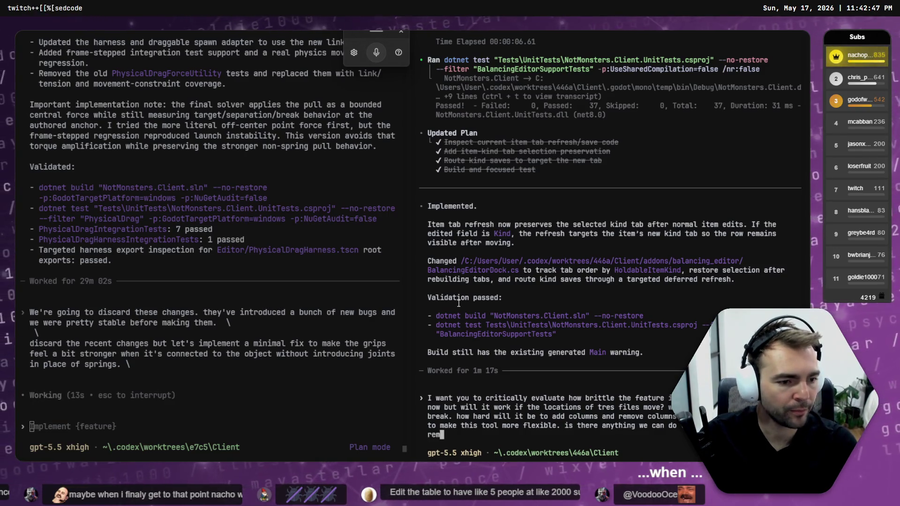
pyautogui.write('ove an')
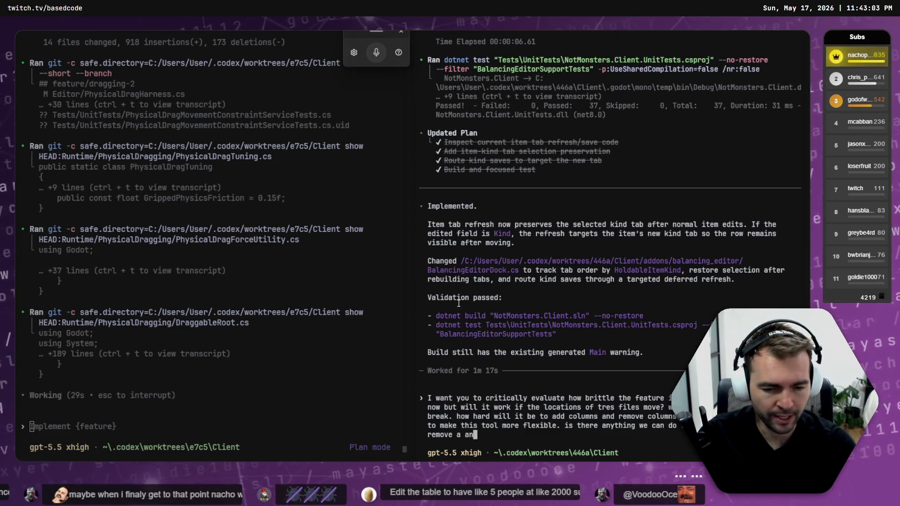
pyautogui.write('that nothi')
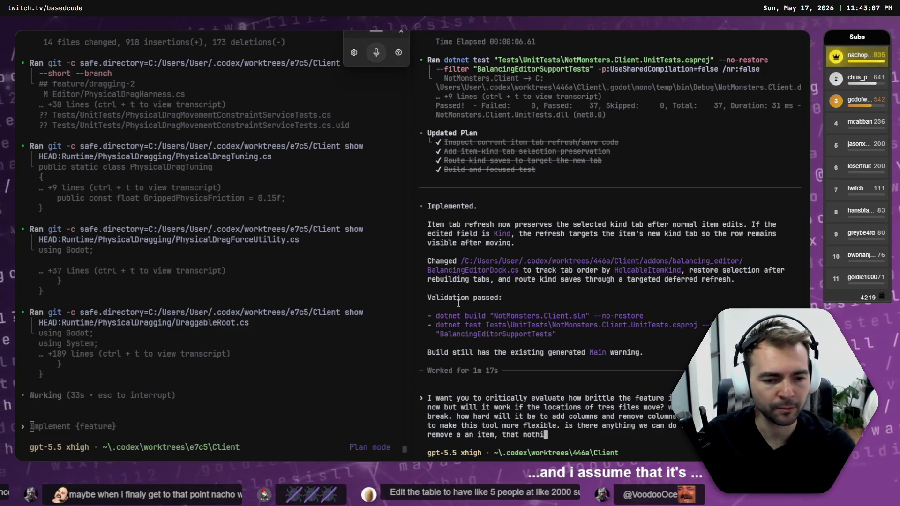
pyautogui.write('ng brea,s')
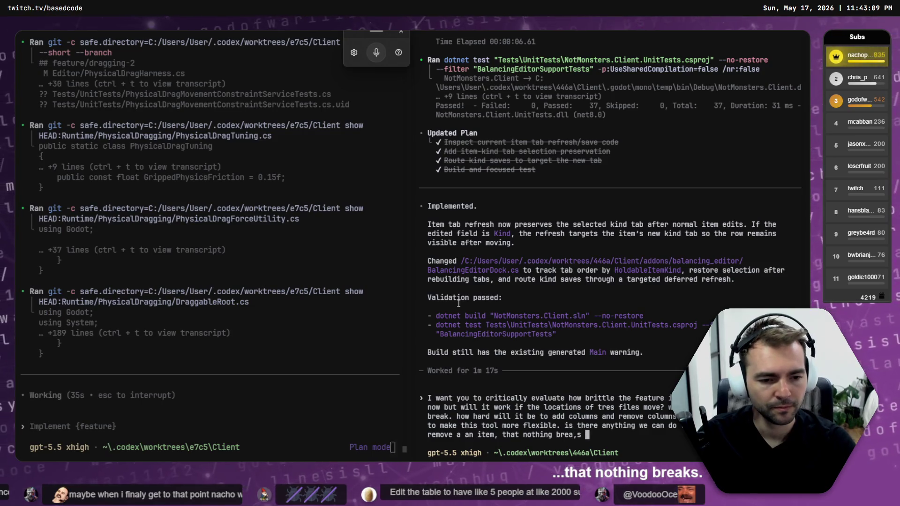
pyautogui.write('ksm, a')
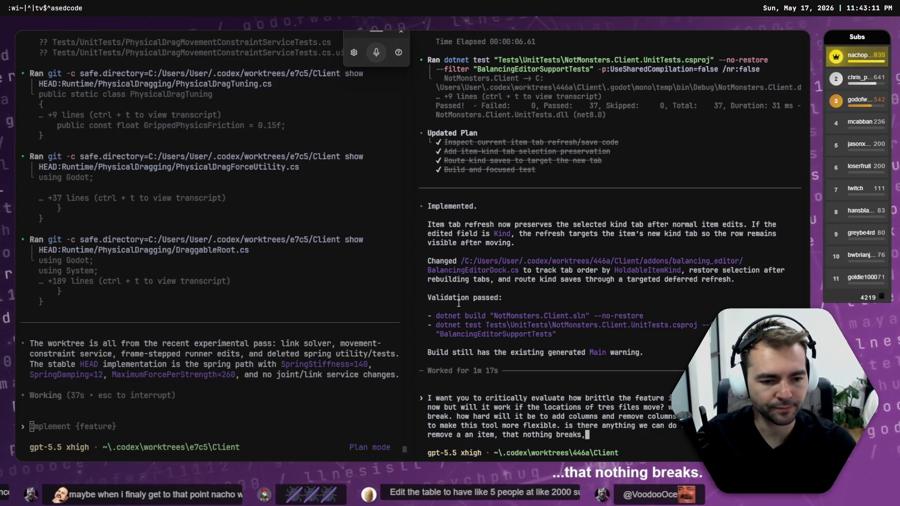
pyautogui.press('BackSpace')
pyautogui.press('BackSpace')
pyautogui.write(',')
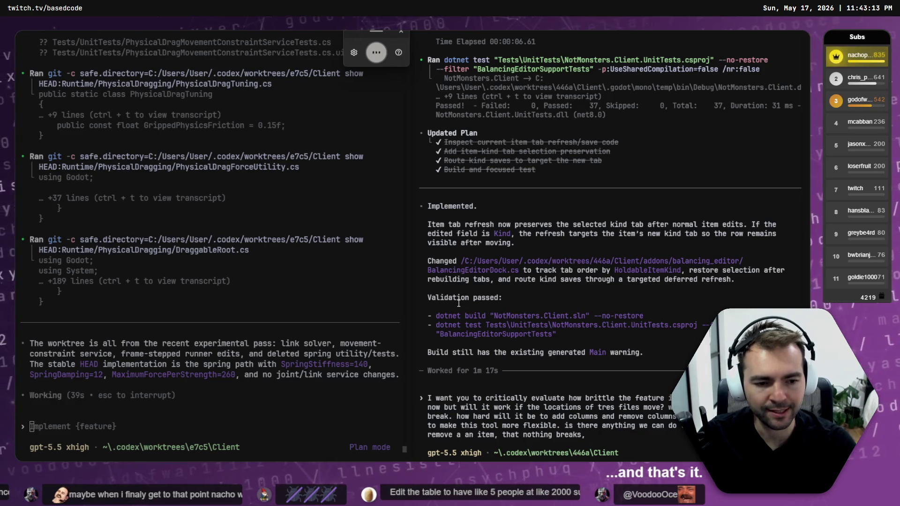
pyautogui.write(' and that so that we can')
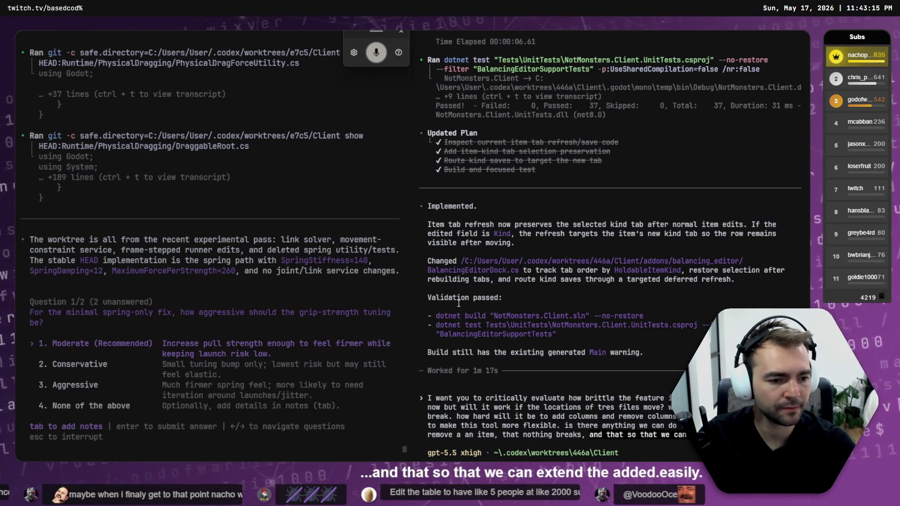
pyautogui.write(' extend the editor easily')
# Dictate and send the brittleness review question, then answer Moderate grip tuning and roll back all current diff
pyautogui.press('super+h')
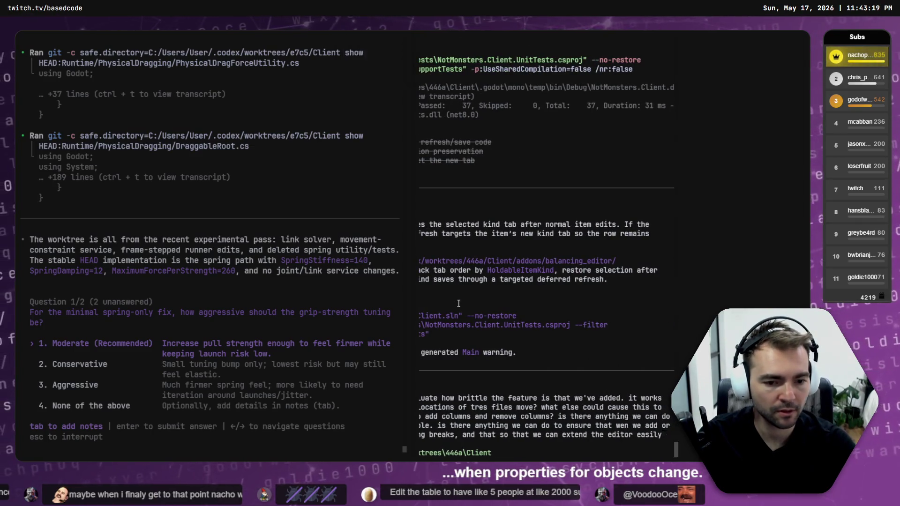
pyautogui.press('Return')
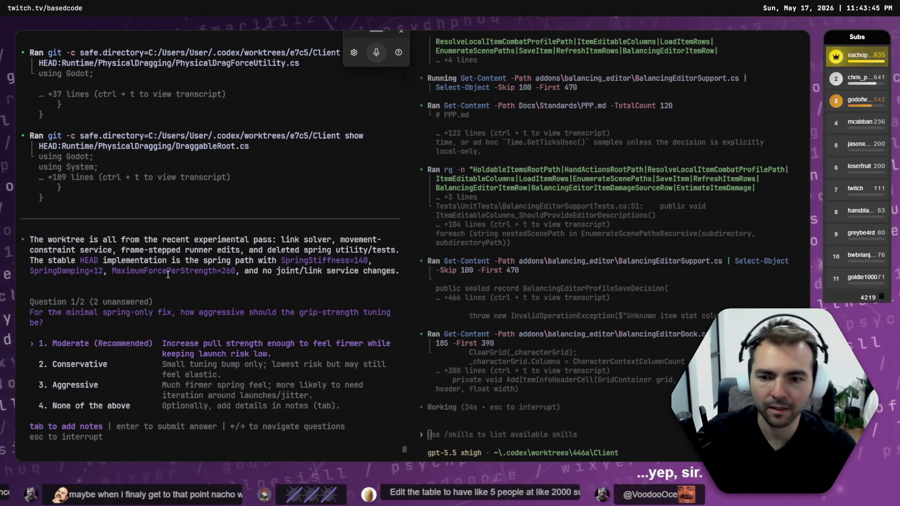
pyautogui.press('Return')
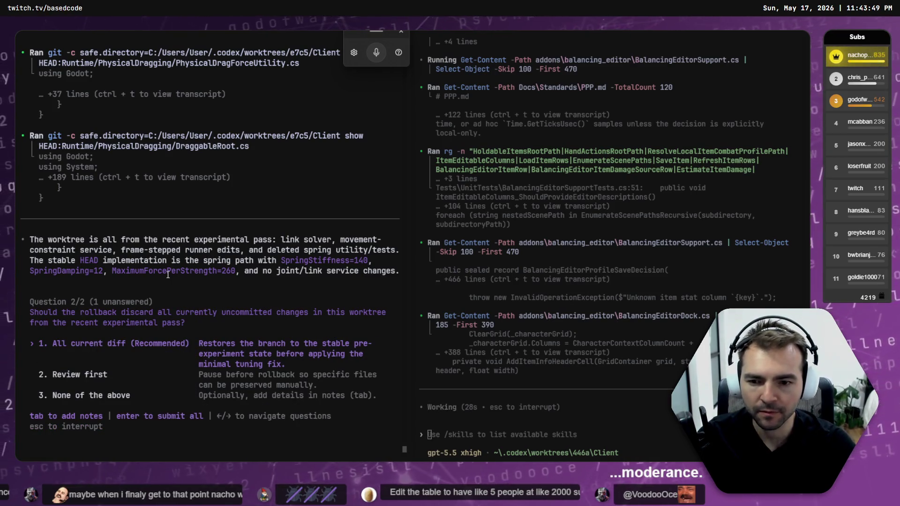
pyautogui.press('Return')
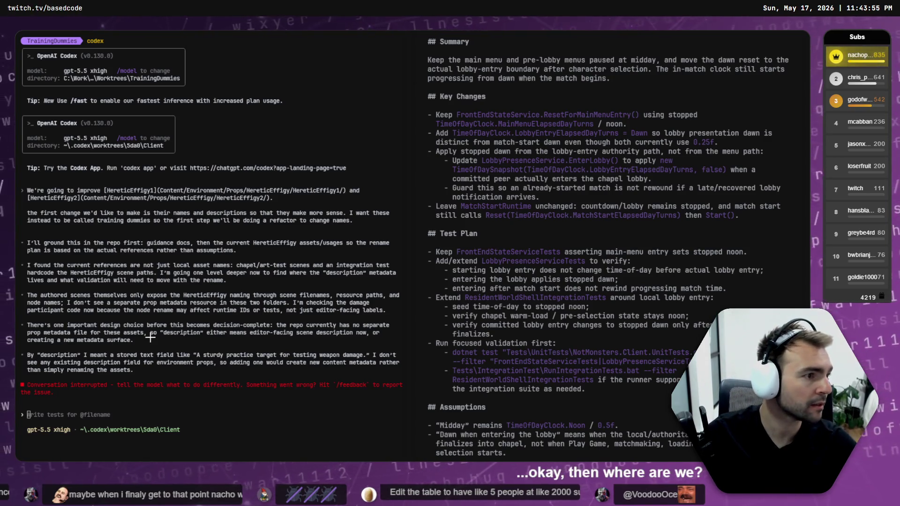
# Expand the full TrainingDummy rename plan, then restart Codex with 'codex resume'
pyautogui.hotkey('alt', 'Tab')
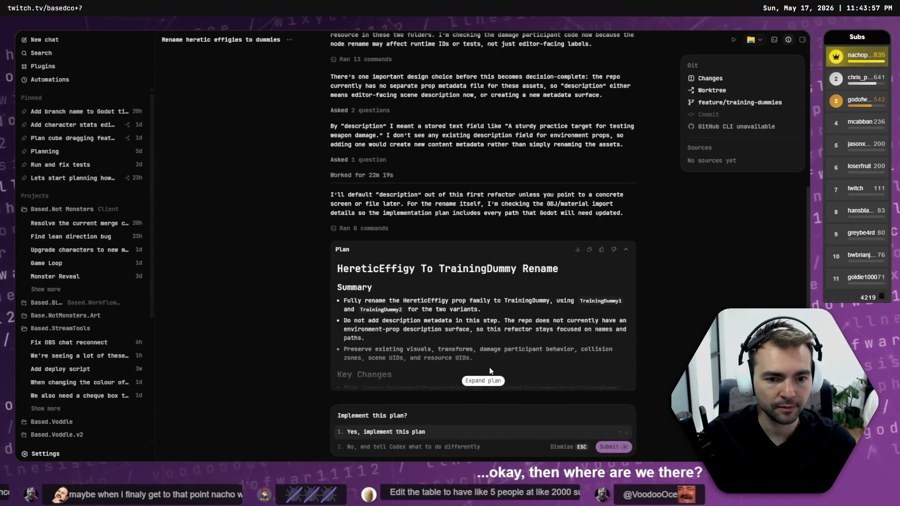
pyautogui.click(491, 371)
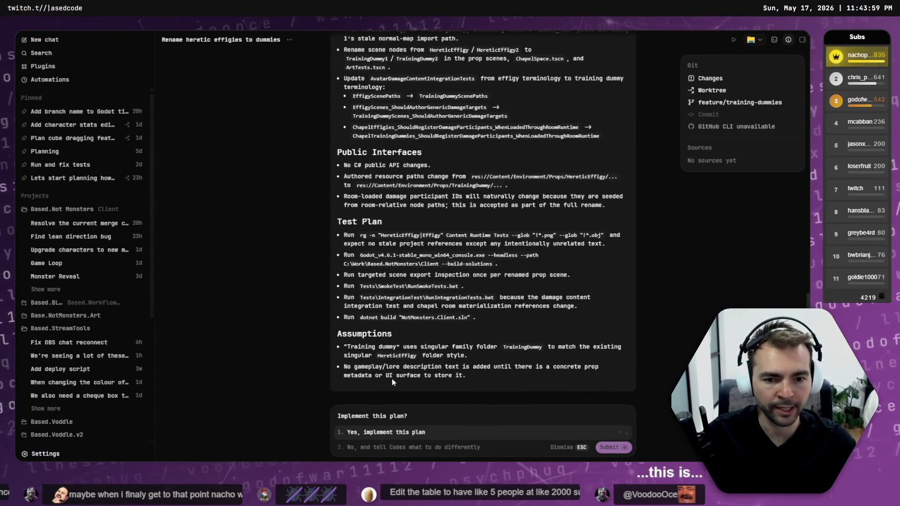
pyautogui.hotkey('alt', 'Tab')
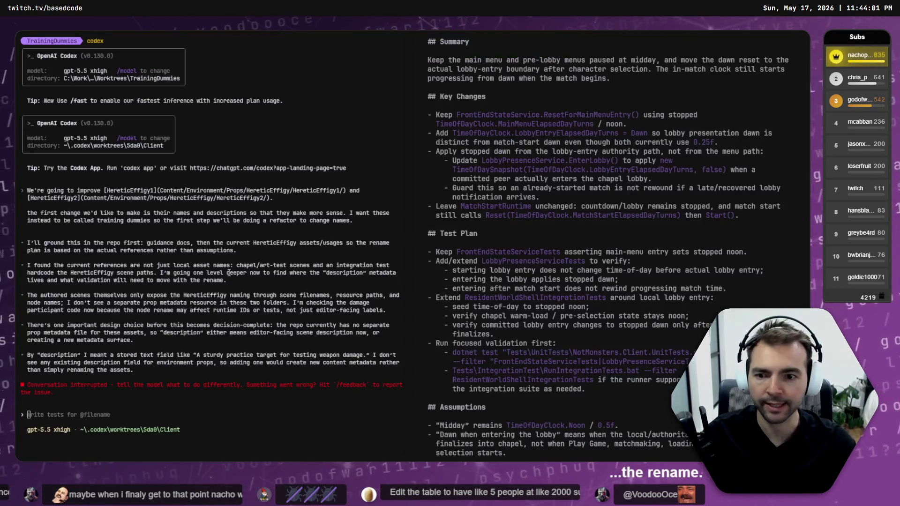
pyautogui.hotkey('ctrl', 'c')
pyautogui.hotkey('ctrl', 'c')
pyautogui.write('codex')
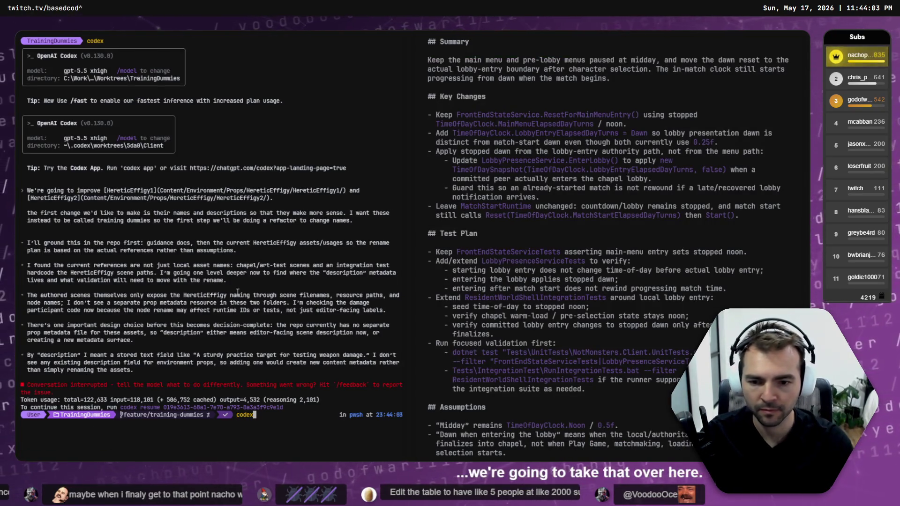
pyautogui.write(' resume')
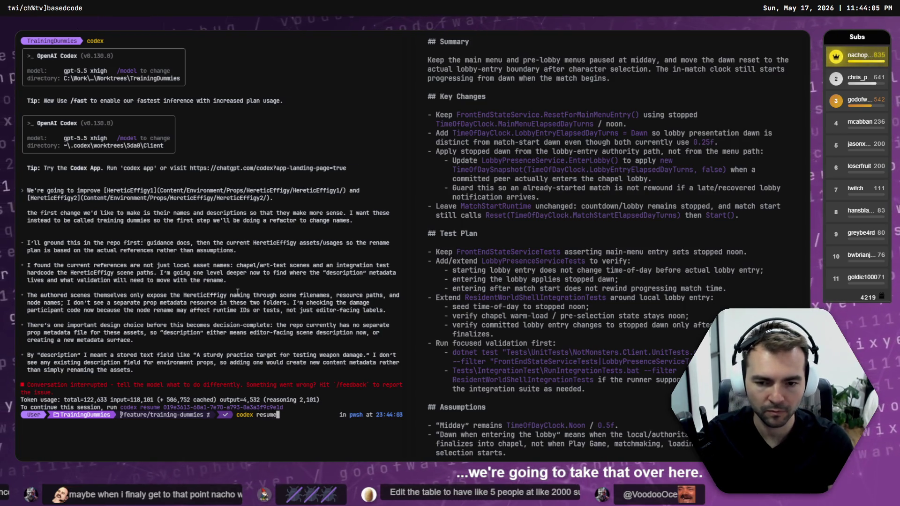
pyautogui.press('Return')
pyautogui.press('Return')
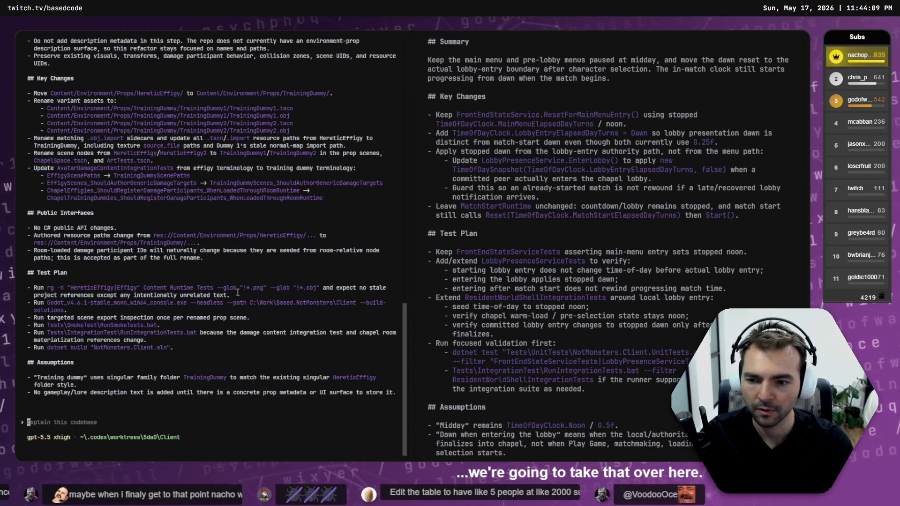
# Ask Codex to implement the plan and read the Proposed Plan down to 'Implement this plan?'
pyautogui.write('Impl')
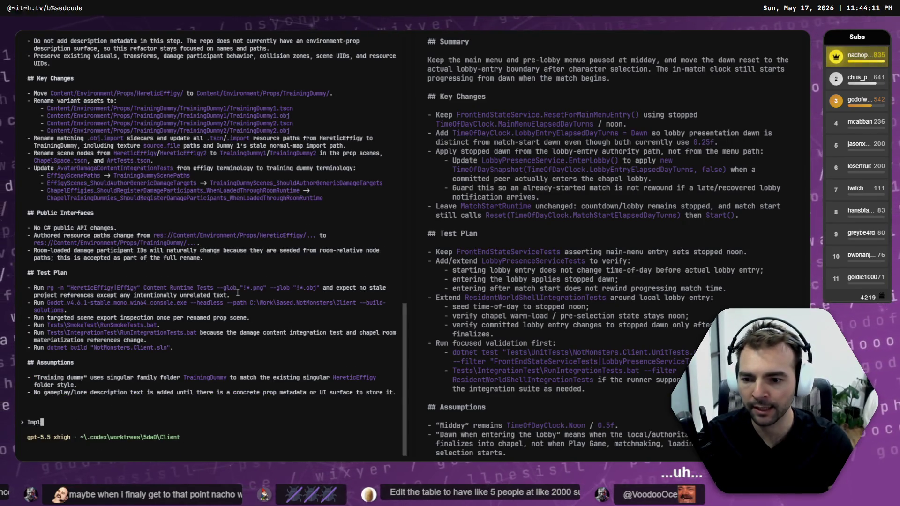
pyautogui.write('ement plan')
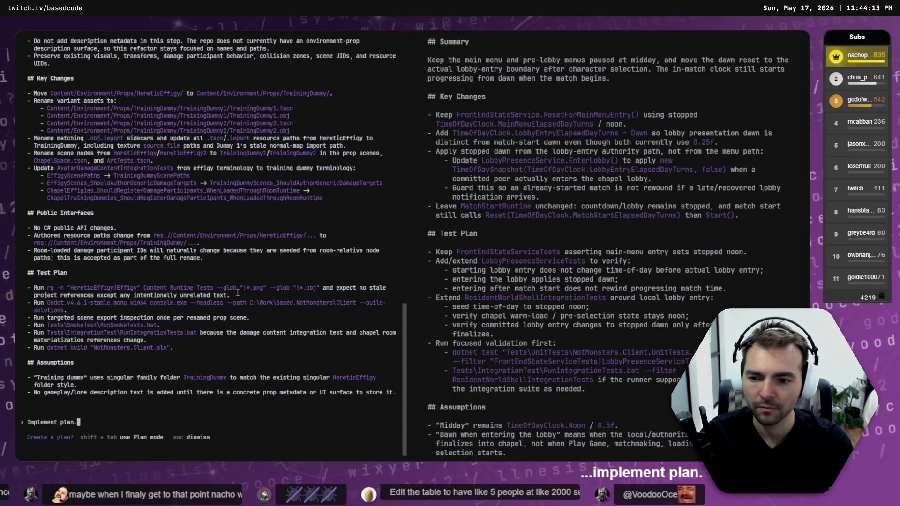
pyautogui.press('Return')
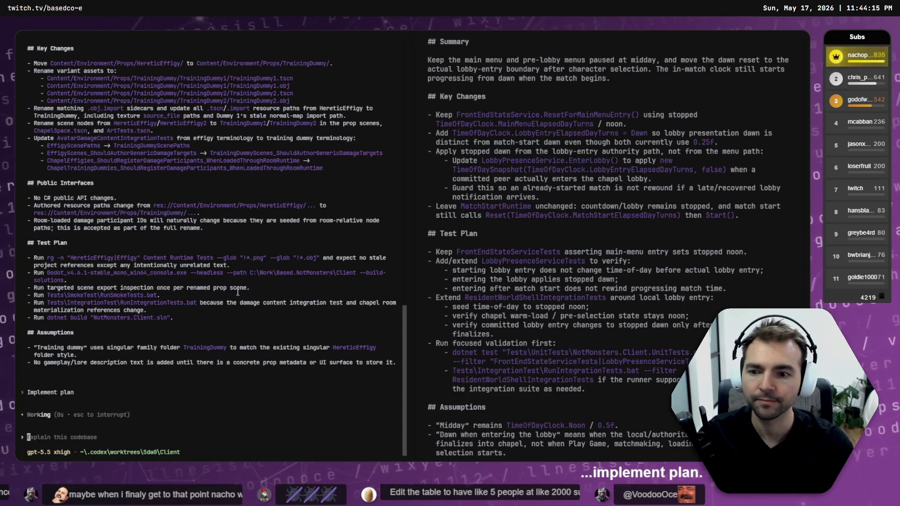
pyautogui.scroll(5, 225, 282)
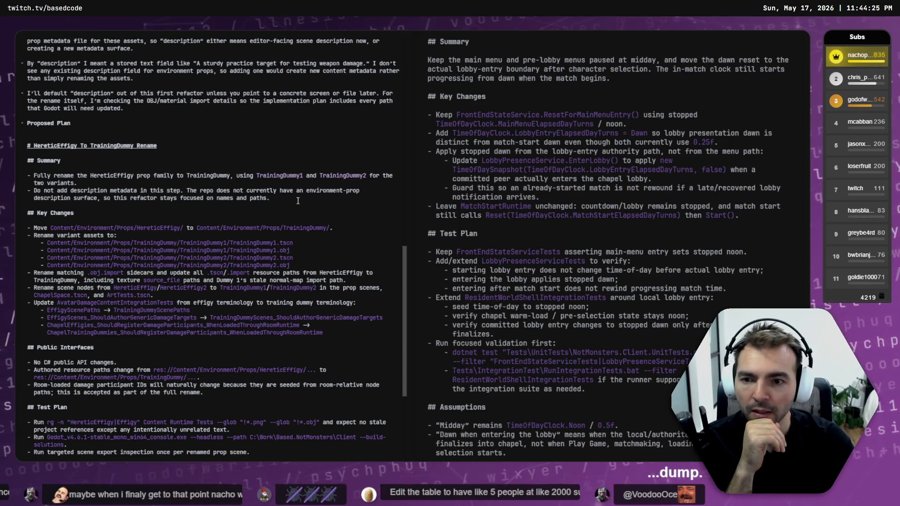
pyautogui.scroll(-7, 298, 203)
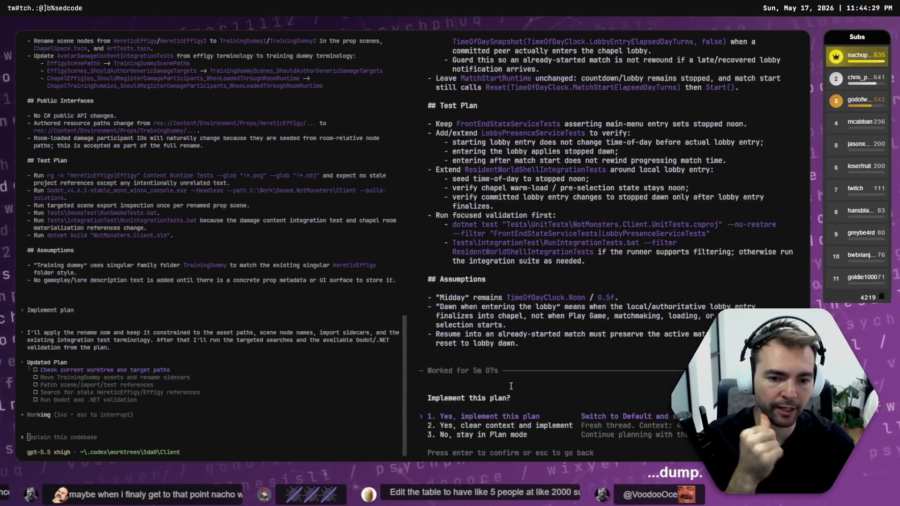
pyautogui.scroll(10, 508, 373)
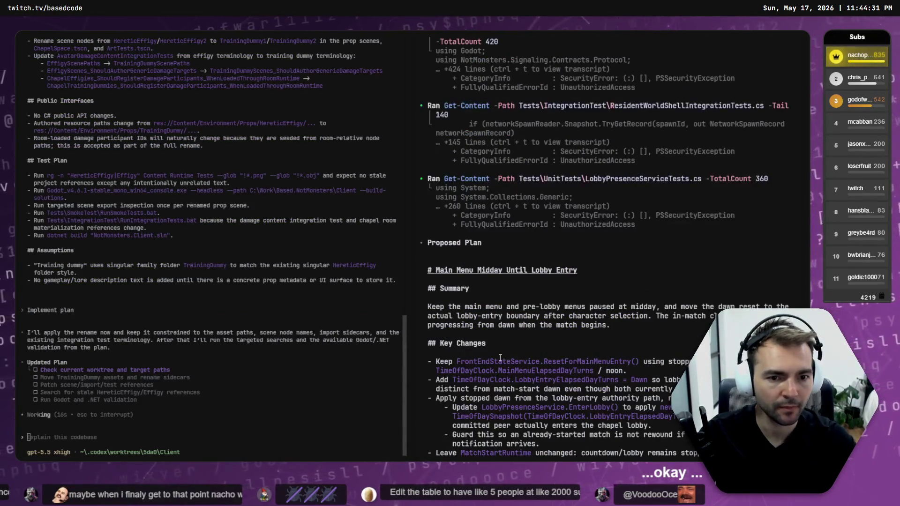
pyautogui.scroll(-3, 453, 253)
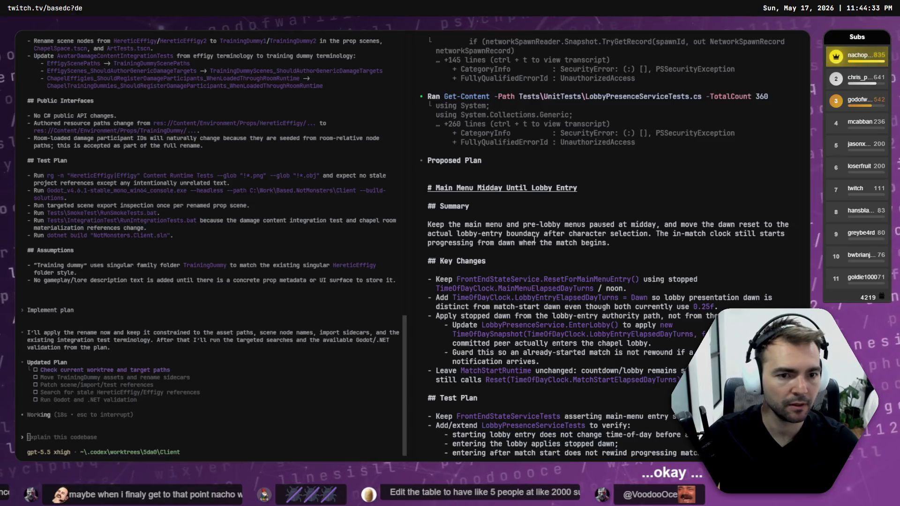
pyautogui.scroll(-2, 502, 234)
pyautogui.scroll(-2, 550, 212)
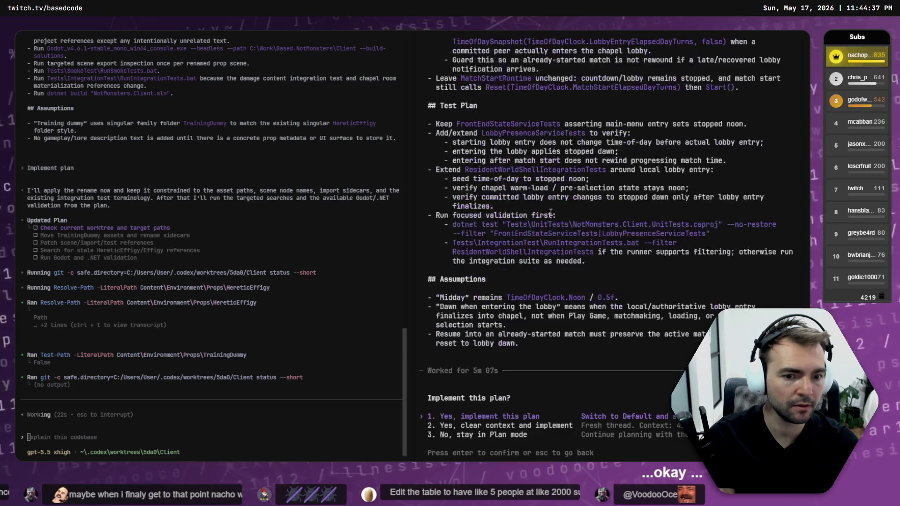
pyautogui.hotkey('alt', 'Tab')
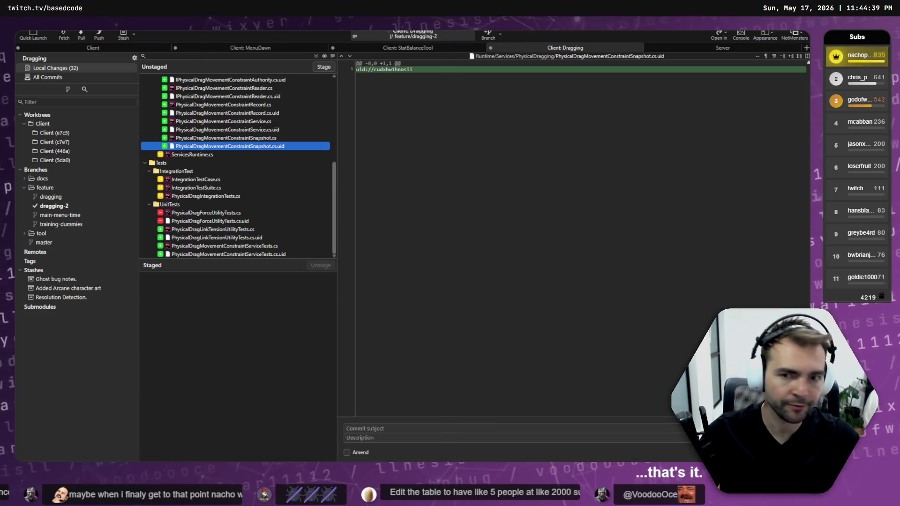
# Open the MenuDawn worktree's local changes and review the bug note and GhostCharacter.tscn diffs
pyautogui.click(290, 51)
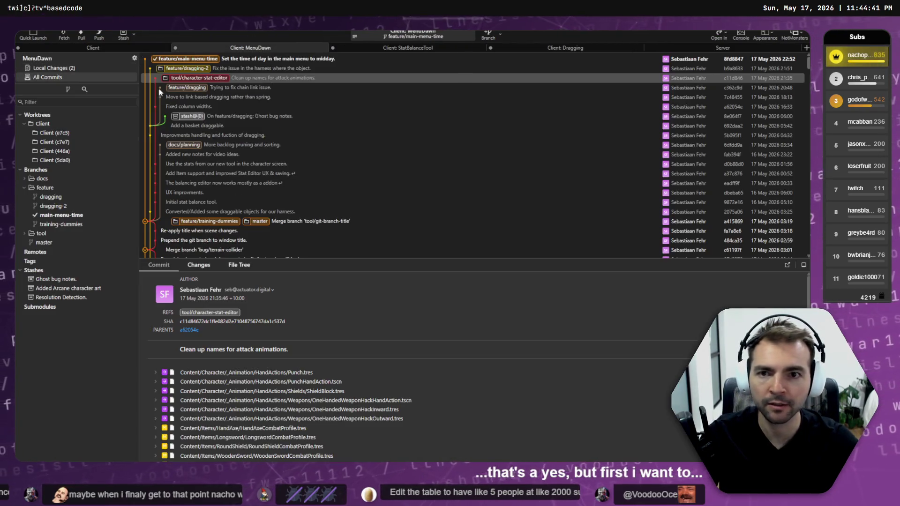
pyautogui.click(69, 70)
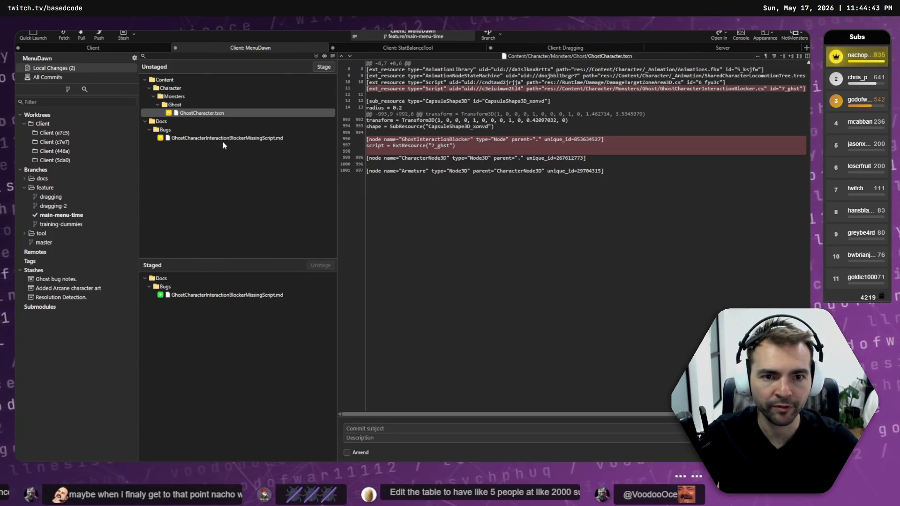
pyautogui.click(223, 138)
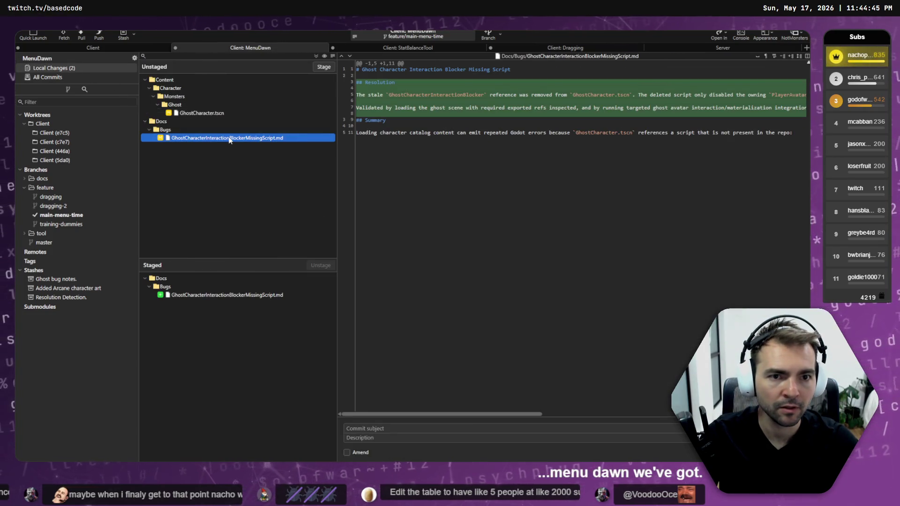
pyautogui.click(190, 294)
pyautogui.click(218, 113)
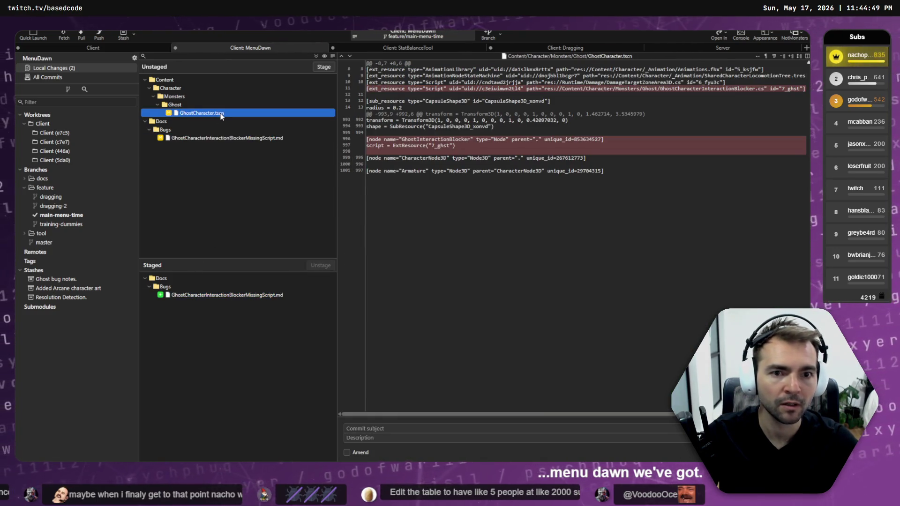
# Stage GhostCharacter.tscn while unstaging and discarding the bug-note markdown file
pyautogui.keyDown('shift'); pyautogui.click(229, 137); pyautogui.keyUp('shift')
pyautogui.press('Return')
pyautogui.click(209, 337)
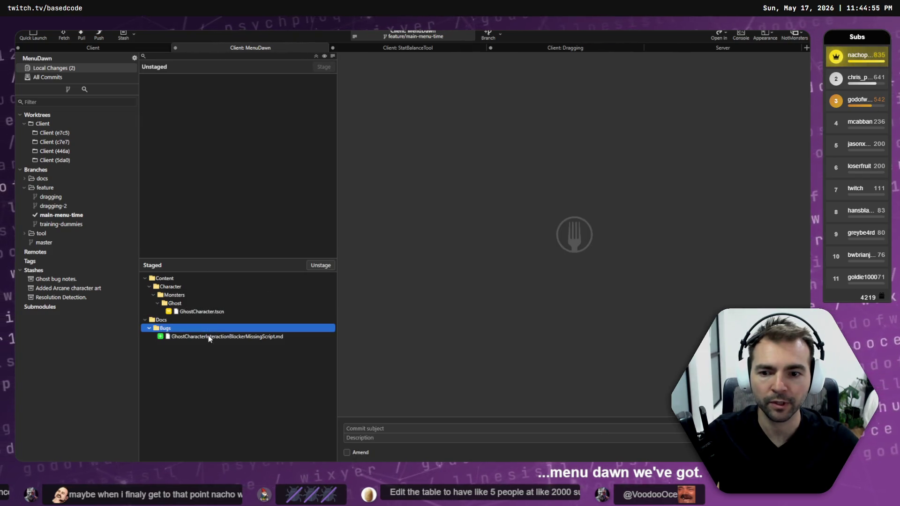
pyautogui.click(320, 265)
pyautogui.click(217, 97)
pyautogui.rightClick(217, 97)
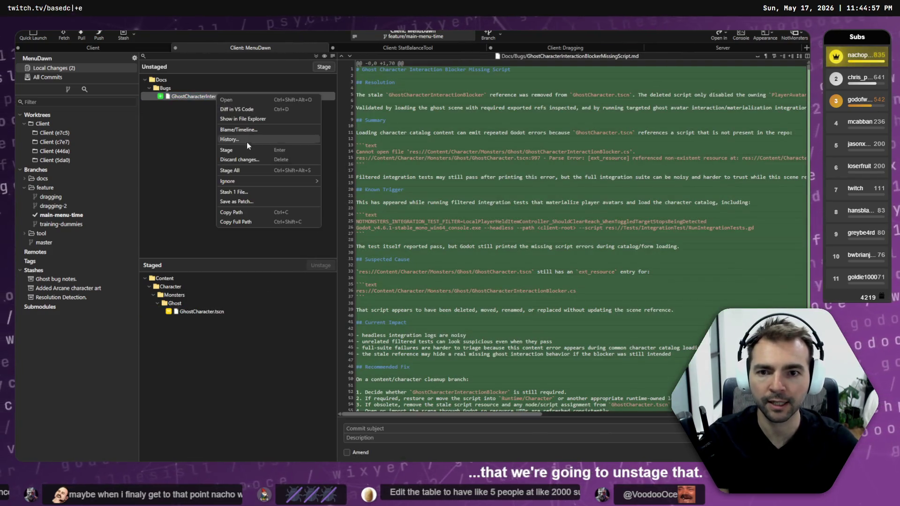
pyautogui.click(259, 162)
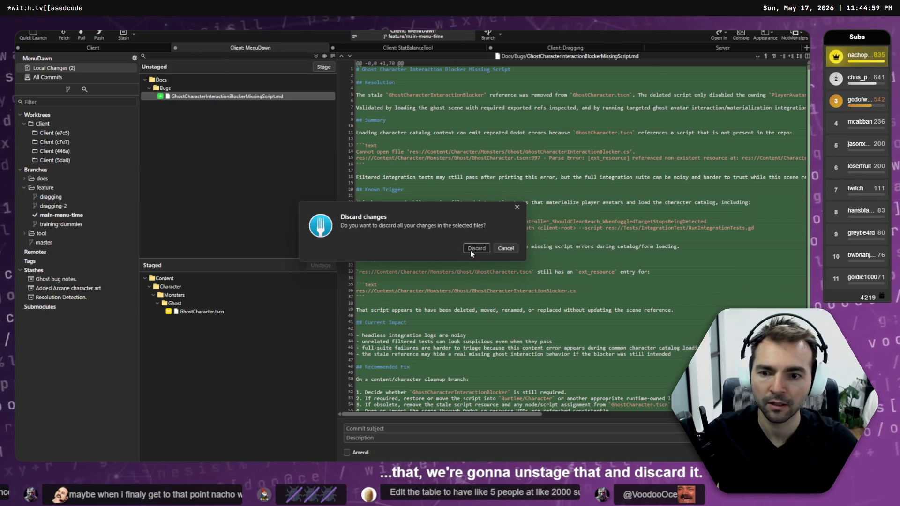
pyautogui.click(471, 249)
# Commit the ghost scene fix as 'Fix bug with remove ghost interaction blocker'
pyautogui.click(408, 428)
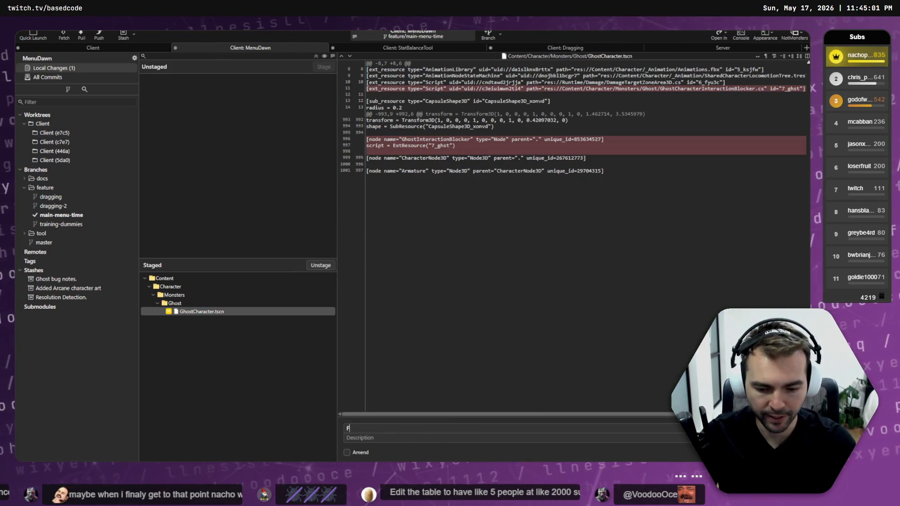
pyautogui.write('Fix but with unrefd')
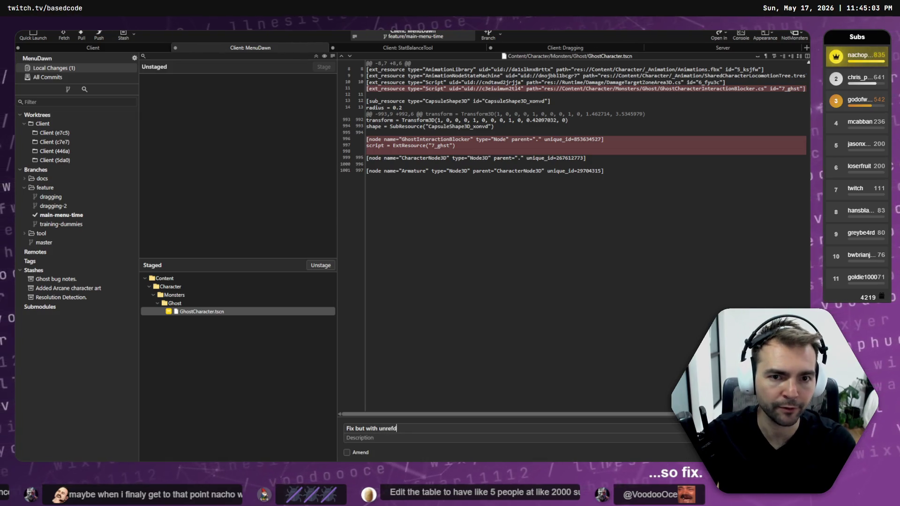
pyautogui.hotkey('ctrl', 'BackSpace')
pyautogui.hotkey('ctrl', 'BackSpace')
pyautogui.press('BackSpace')
pyautogui.press('BackSpace')
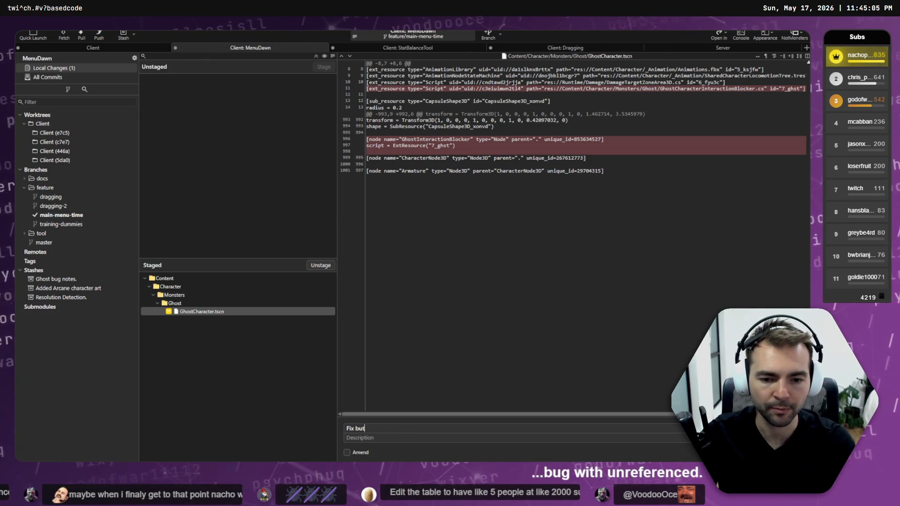
pyautogui.write('g with remove ghost inte')
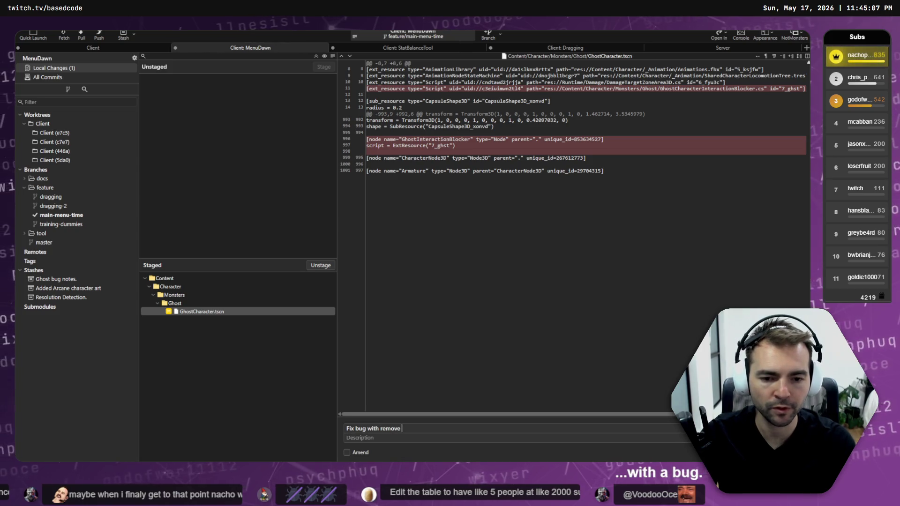
pyautogui.write('r')
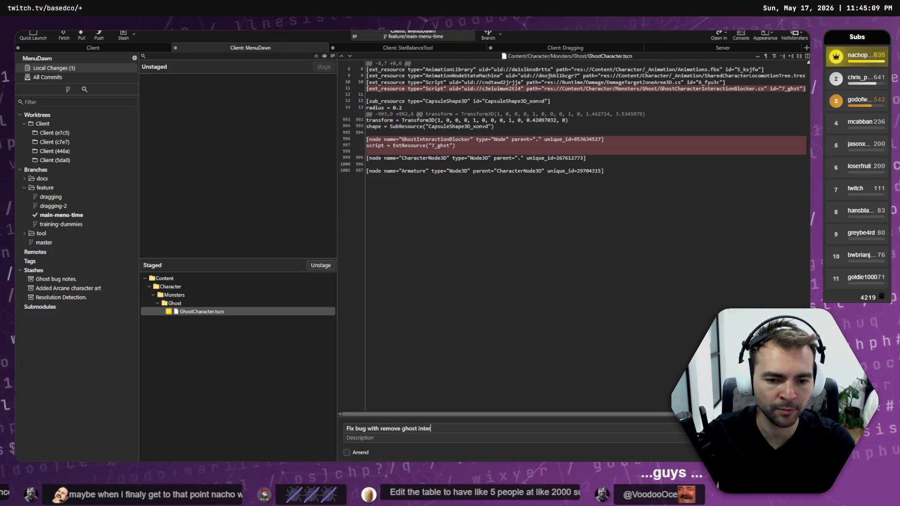
pyautogui.write('action blocker.')
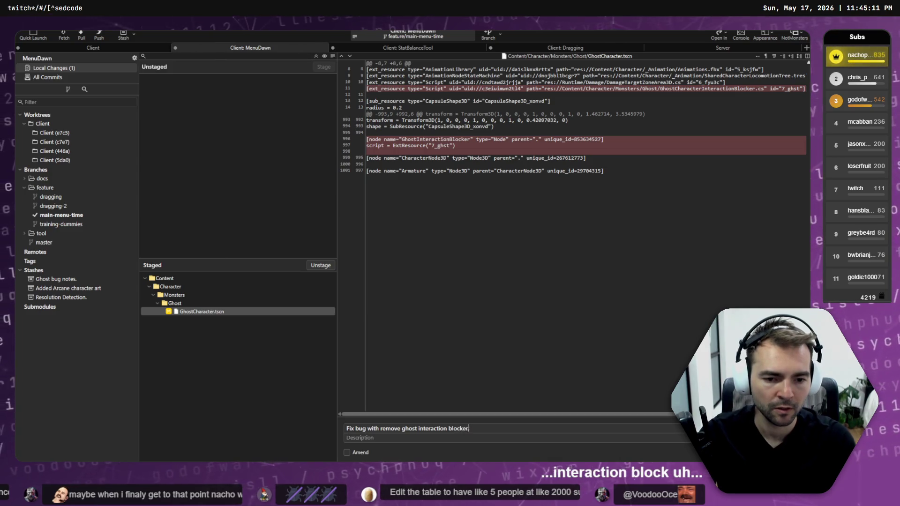
pyautogui.hotkey('ctrl', 'Return')
pyautogui.hotkey('alt', 'Tab')
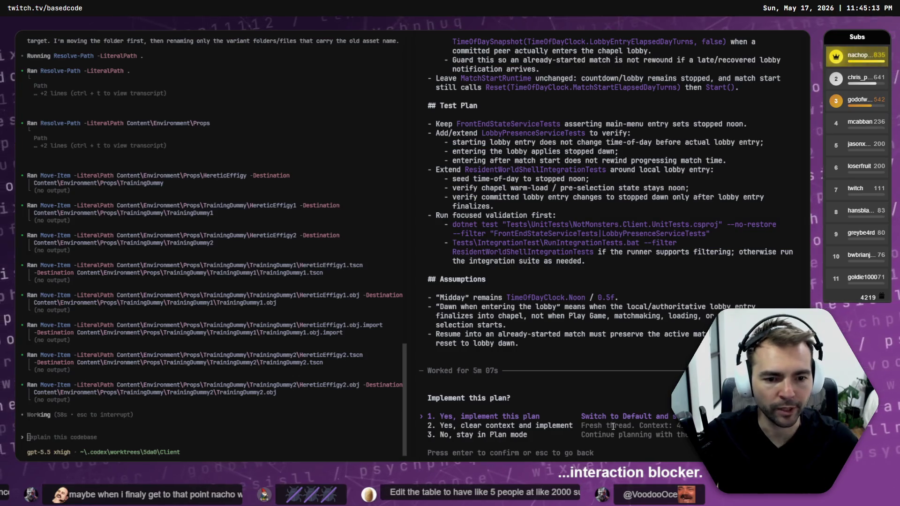
# Approve implementing the midday plan, then run the worktree tool's R refresh action
pyautogui.press('Return')
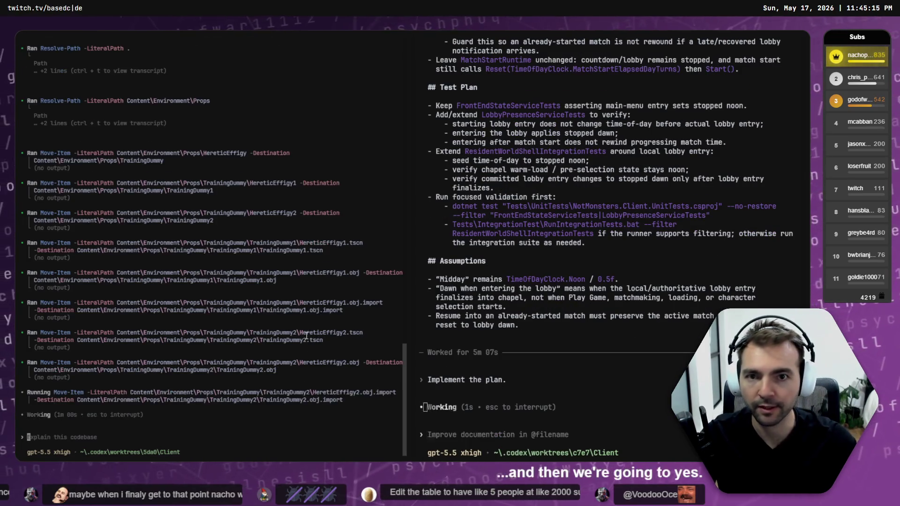
pyautogui.hotkey('alt', 'Tab')
pyautogui.click(562, 364)
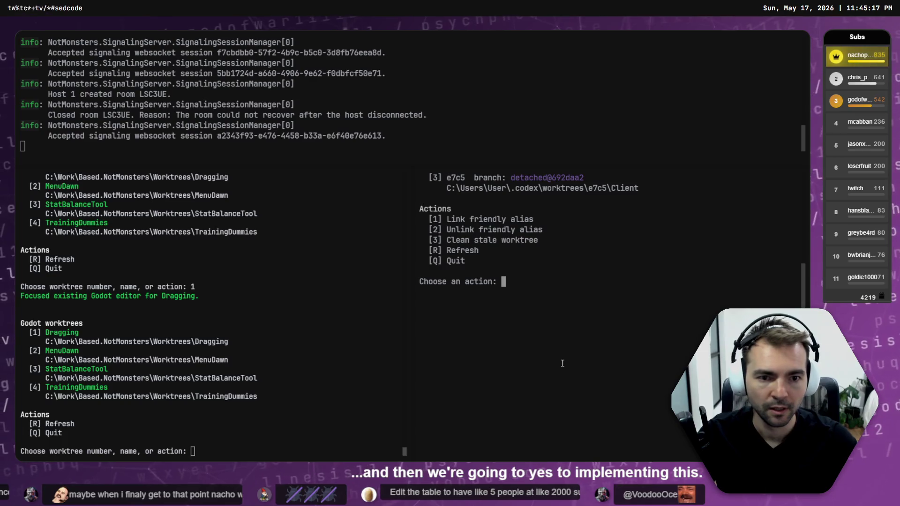
pyautogui.write('R \\')
pyautogui.press('BackSpace')
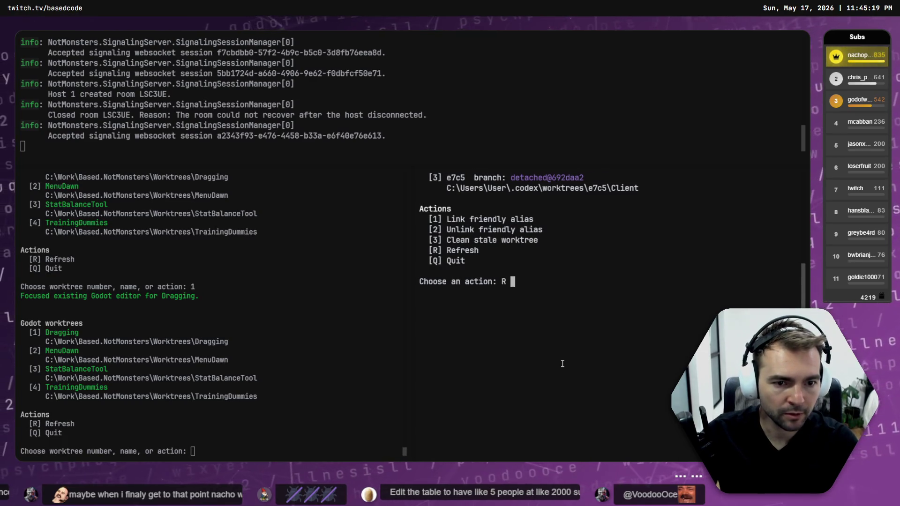
pyautogui.press('Return')
pyautogui.press('Return')
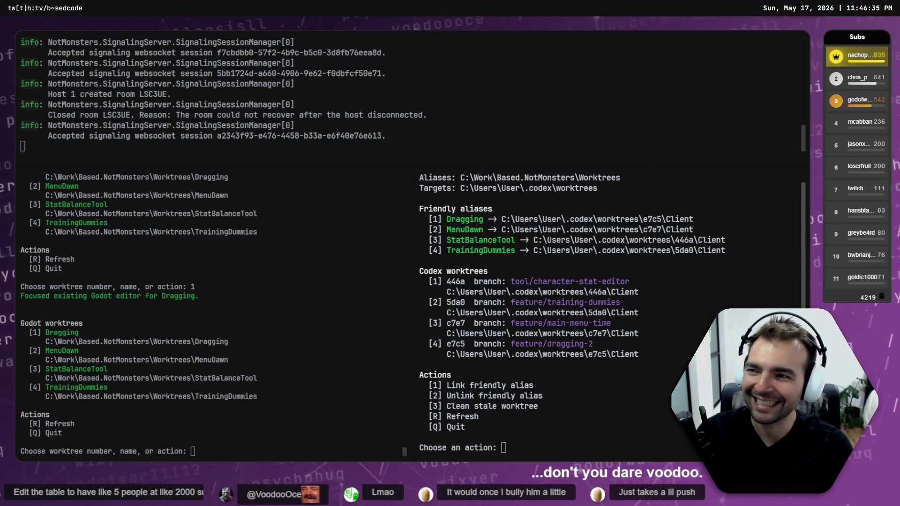
pyautogui.click(262, 203)
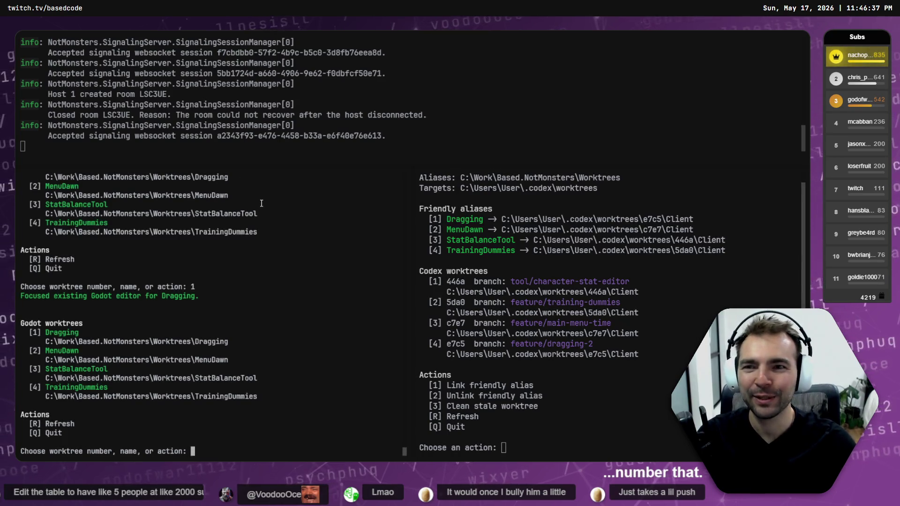
# Switch to the Codex terminal tab and approve implementing the drag-tuning plan
pyautogui.hotkey('ctrl', 'shift', 'Tab')
pyautogui.hotkey('ctrl', 'Tab')
pyautogui.hotkey('ctrl', 'Tab')
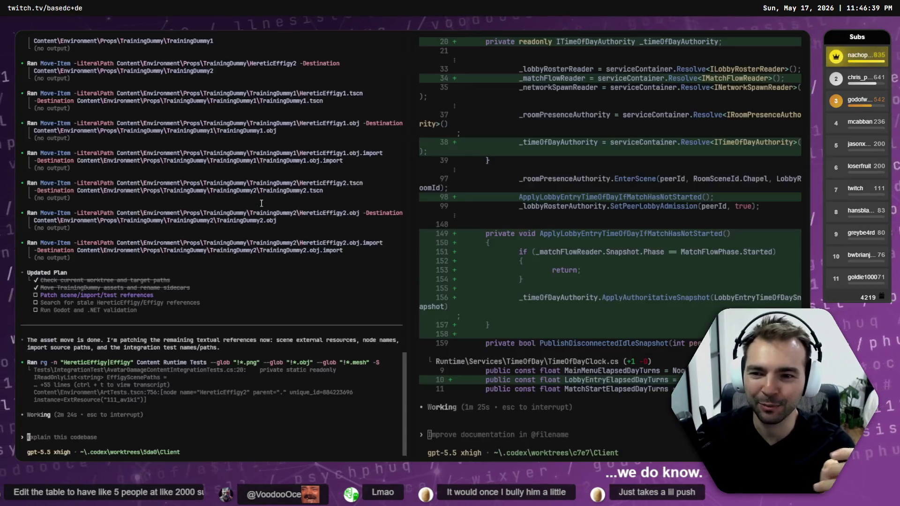
pyautogui.hotkey('ctrl', 'Tab')
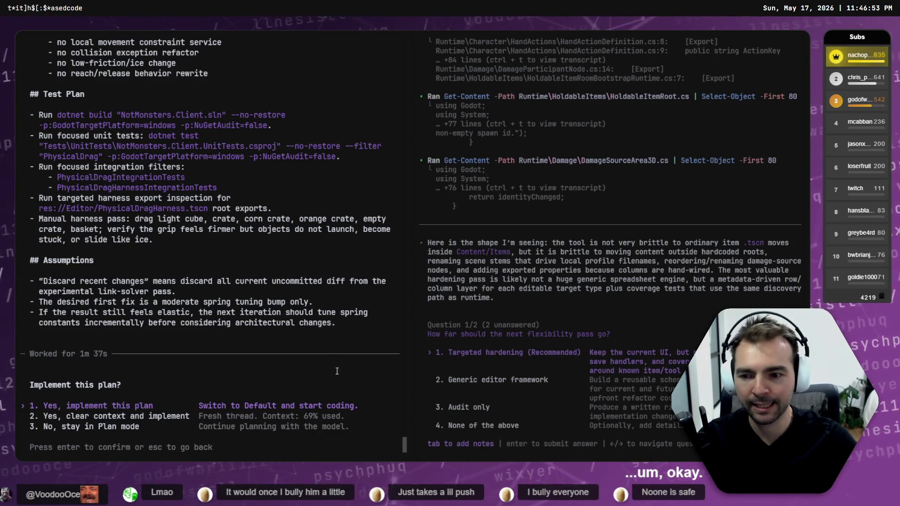
pyautogui.press('Return')
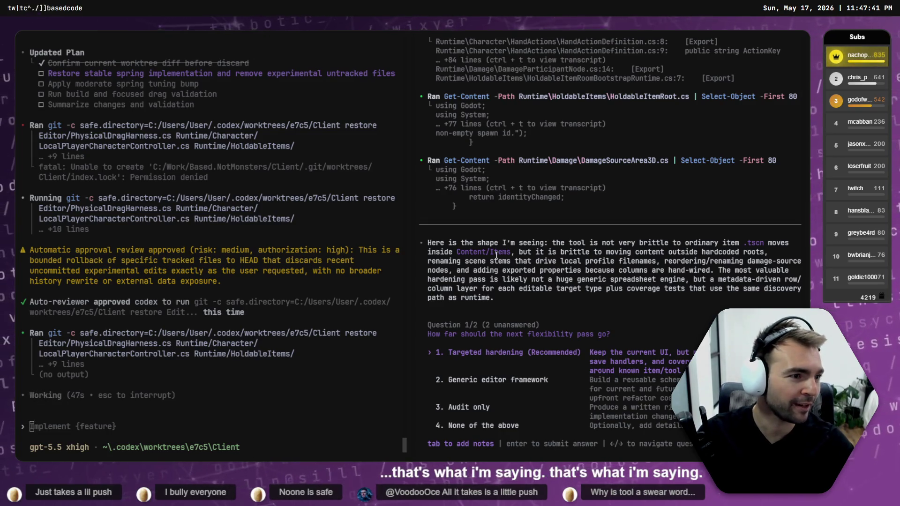
pyautogui.hotkey('alt', 'Tab')
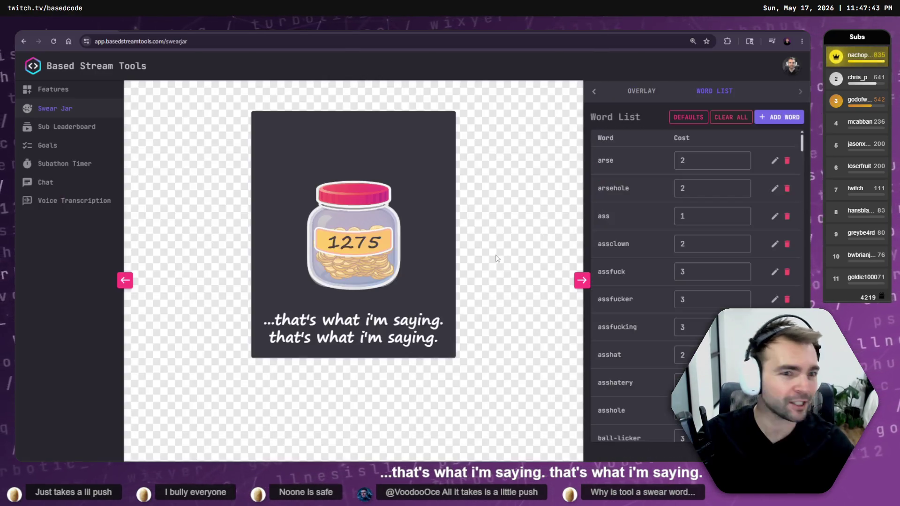
# Find the word 'tool' in the Swear Jar word list and delete it
pyautogui.scroll(-15, 639, 188)
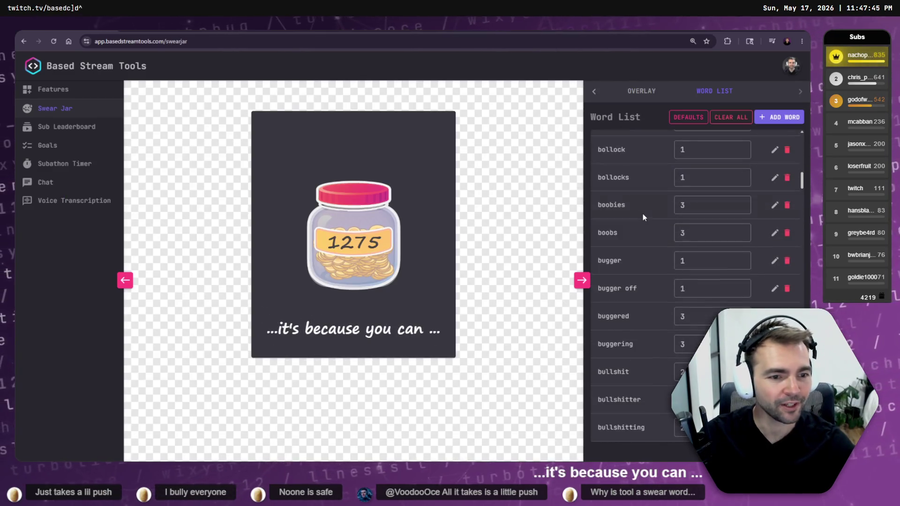
pyautogui.scroll(-20, 643, 217)
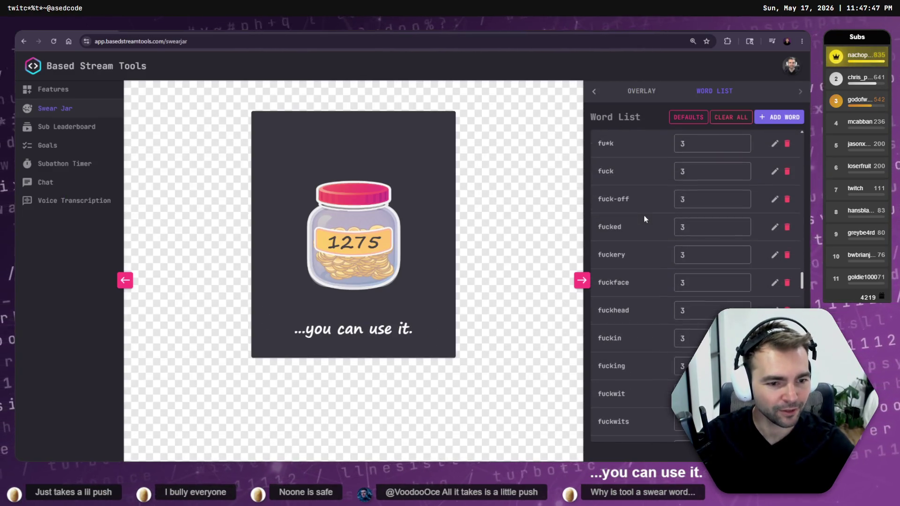
pyautogui.hotkey('ctrl', 'f')
pyautogui.write('tool')
pyautogui.press('Return')
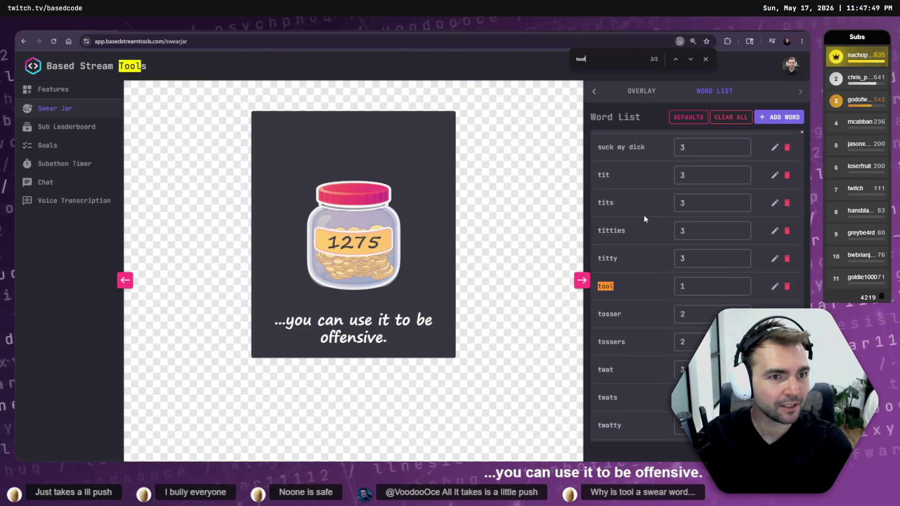
pyautogui.press('Return')
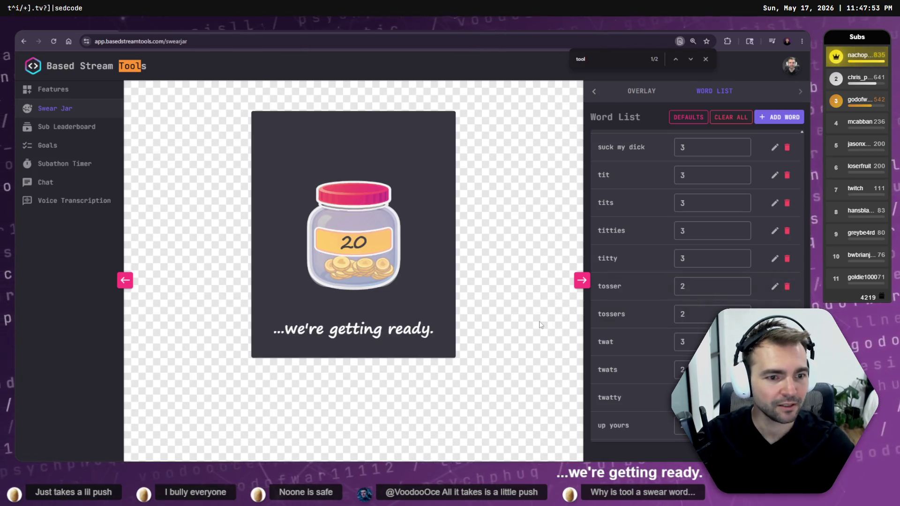
pyautogui.click(705, 59)
pyautogui.click(540, 189)
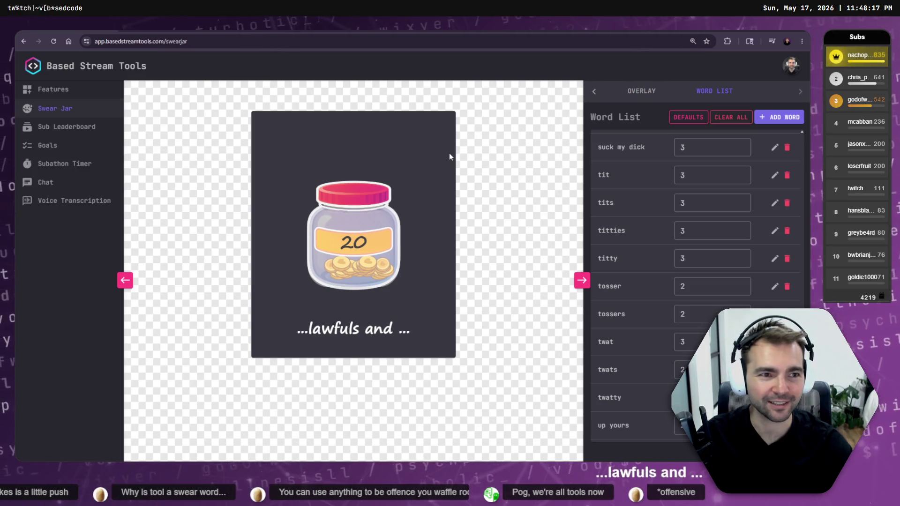
pyautogui.hotkey('alt', 'Tab')
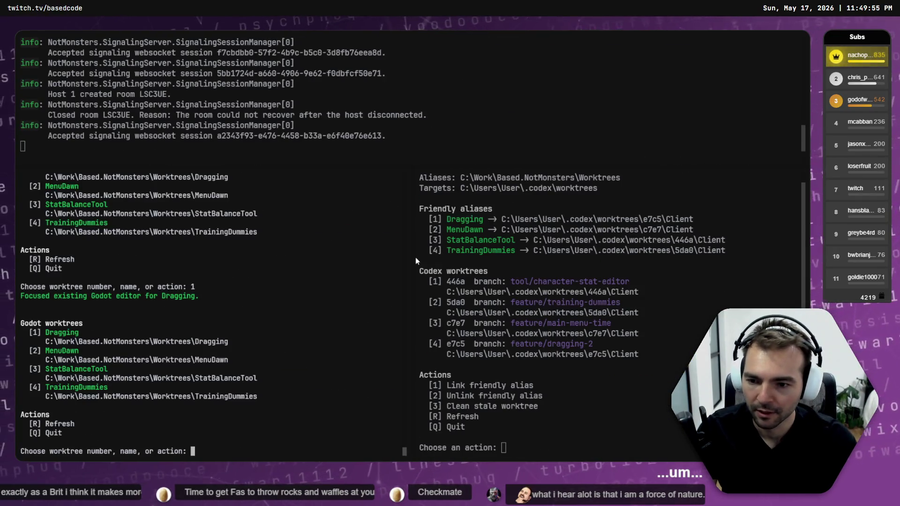
# Choose the Dragging worktree to bring its Godot editor to the front
pyautogui.press('Return')
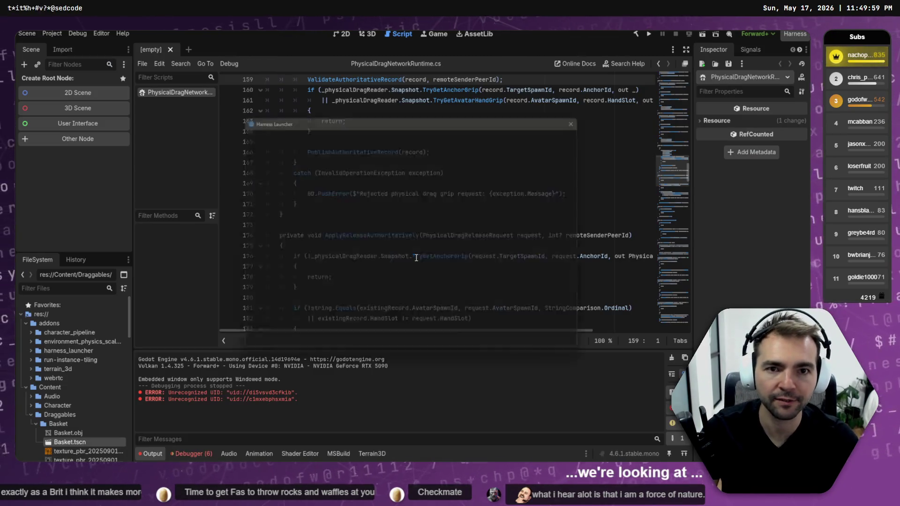
# Dismiss the files-changed-on-disk notice and run the Dragging project with F5
pyautogui.press('Return')
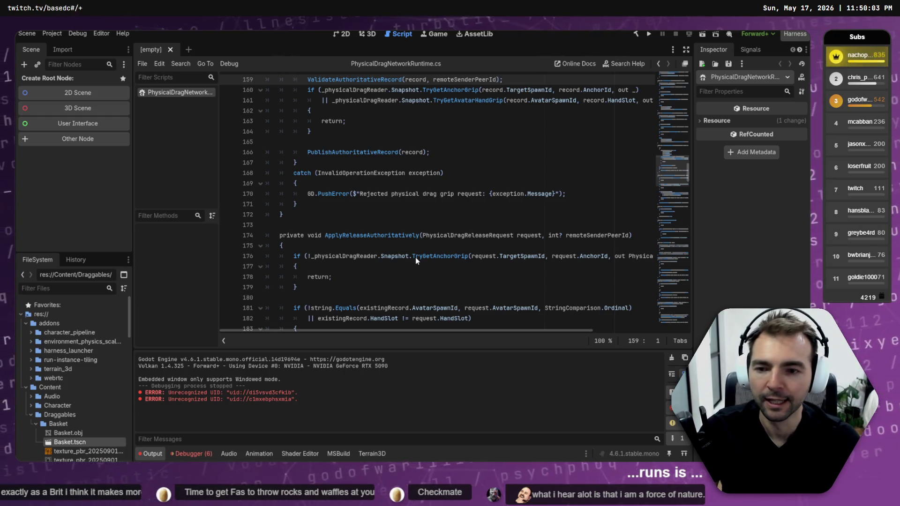
pyautogui.press('F5')
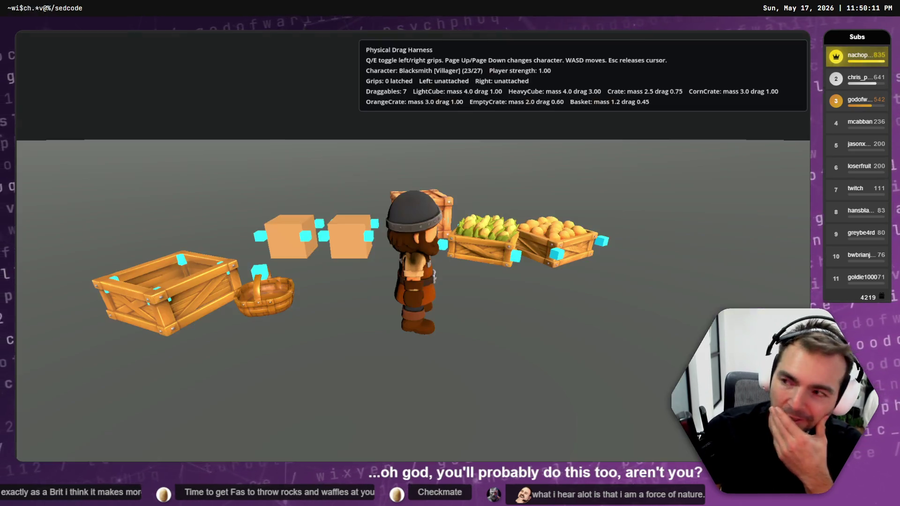
# Walk the Blacksmith to the crates, latch both grips on one, and back away dragging it
pyautogui.press('w')
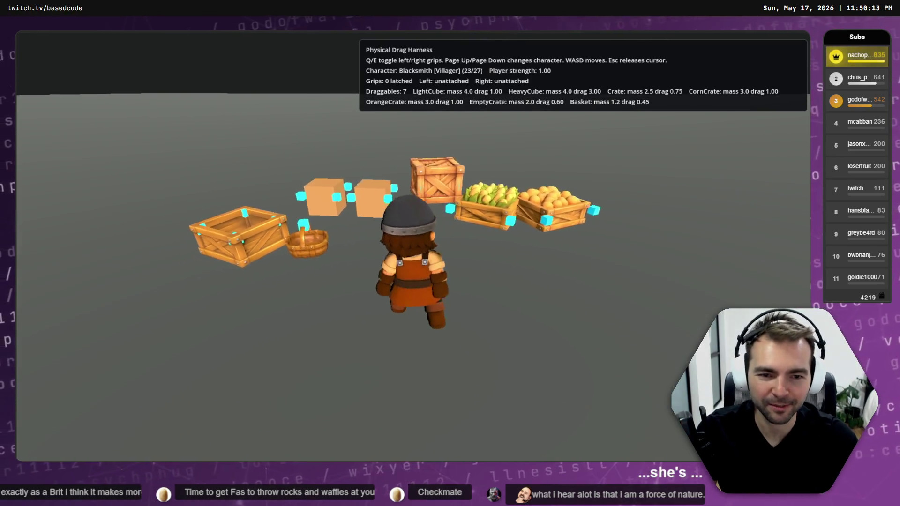
pyautogui.press('q')
pyautogui.press('q')
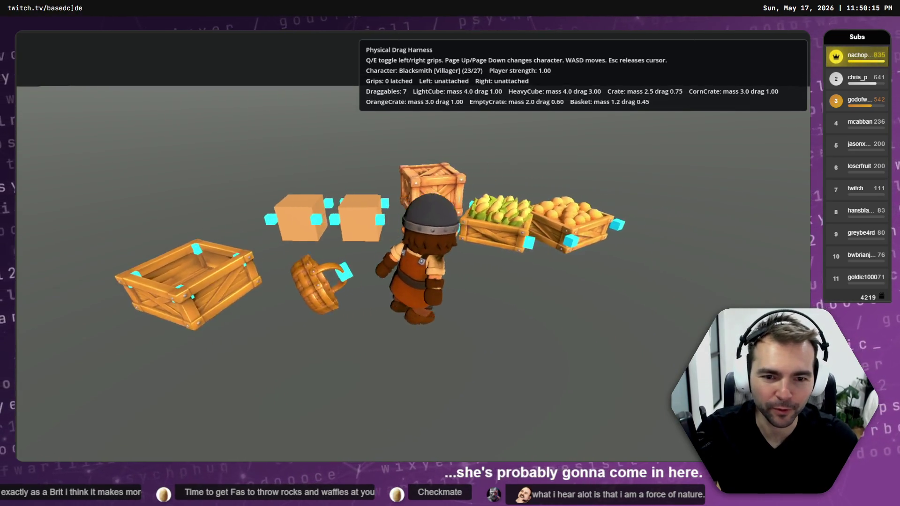
pyautogui.press('a')
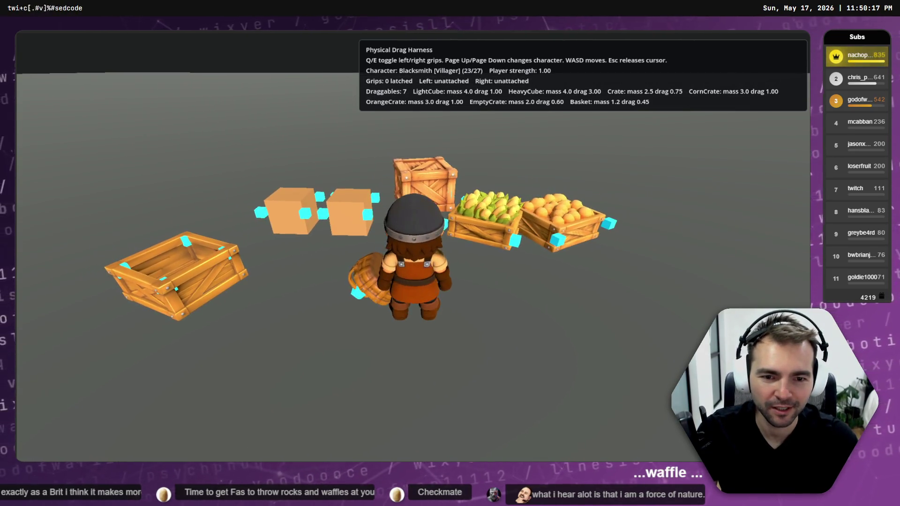
pyautogui.press('e')
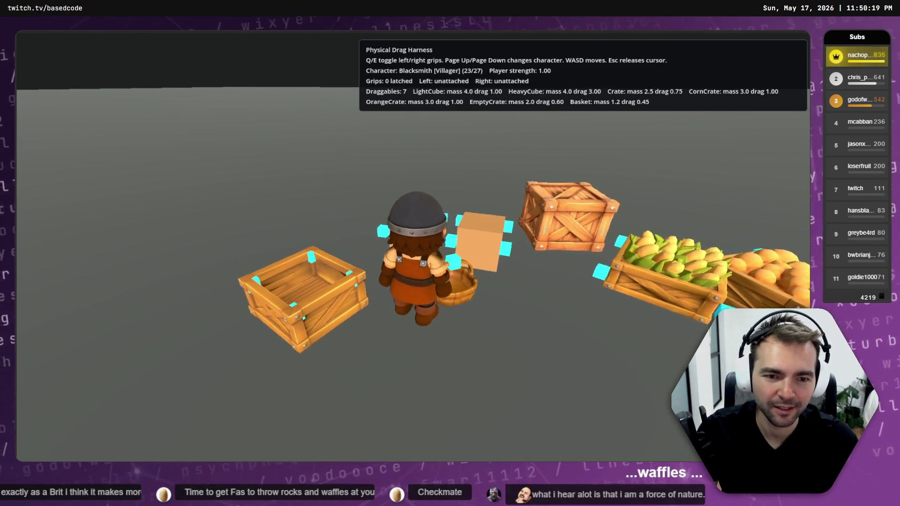
pyautogui.press('d')
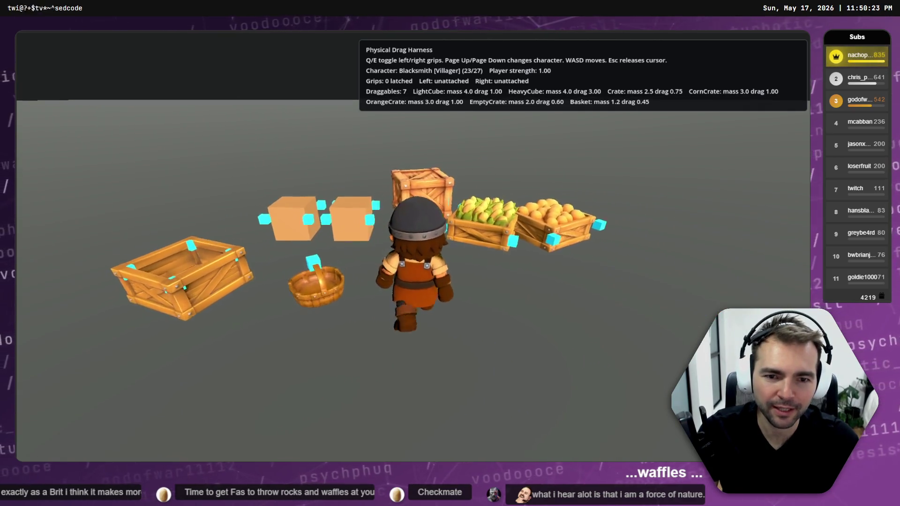
pyautogui.press('w')
pyautogui.press('e')
pyautogui.press('s')
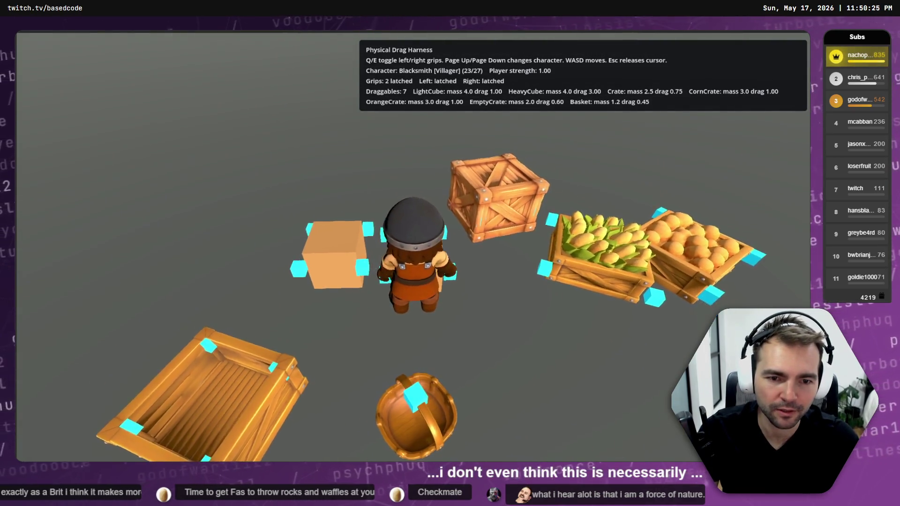
pyautogui.press('q')
pyautogui.press('s')
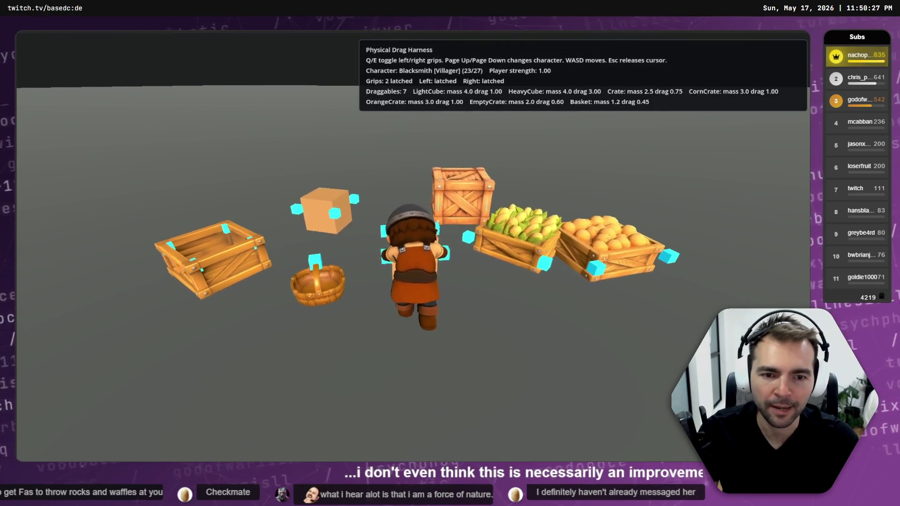
pyautogui.press('q')
pyautogui.press('w')
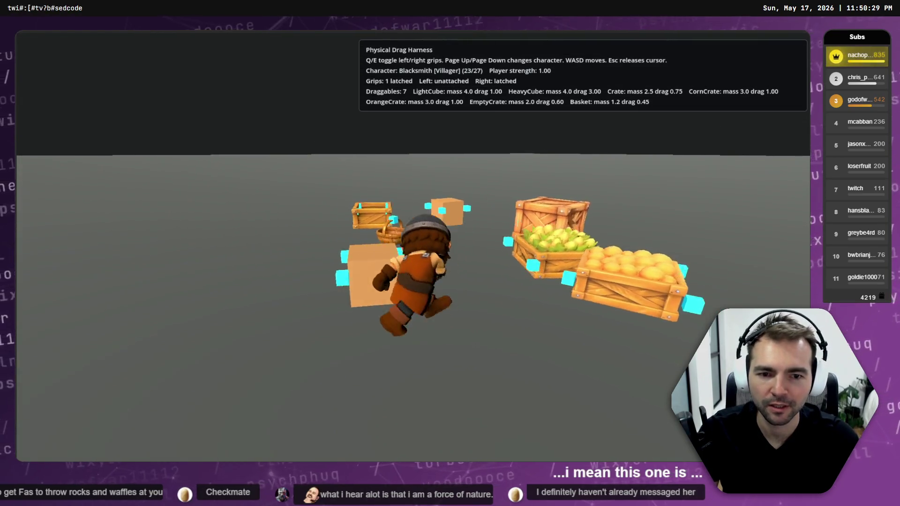
pyautogui.press('s')
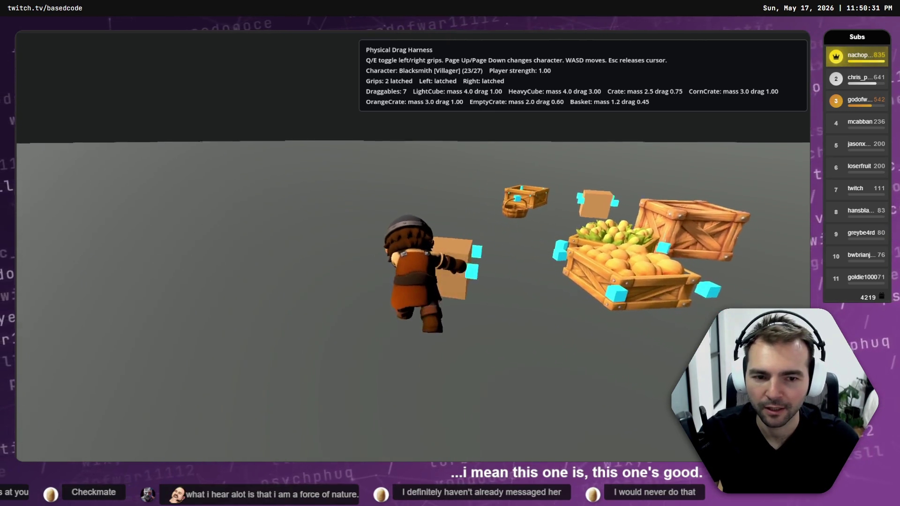
pyautogui.press('s')
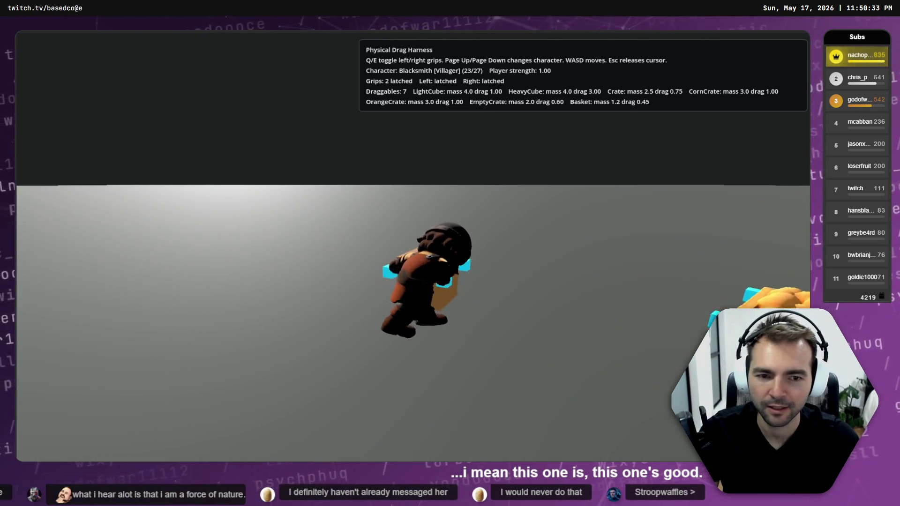
pyautogui.press('w')
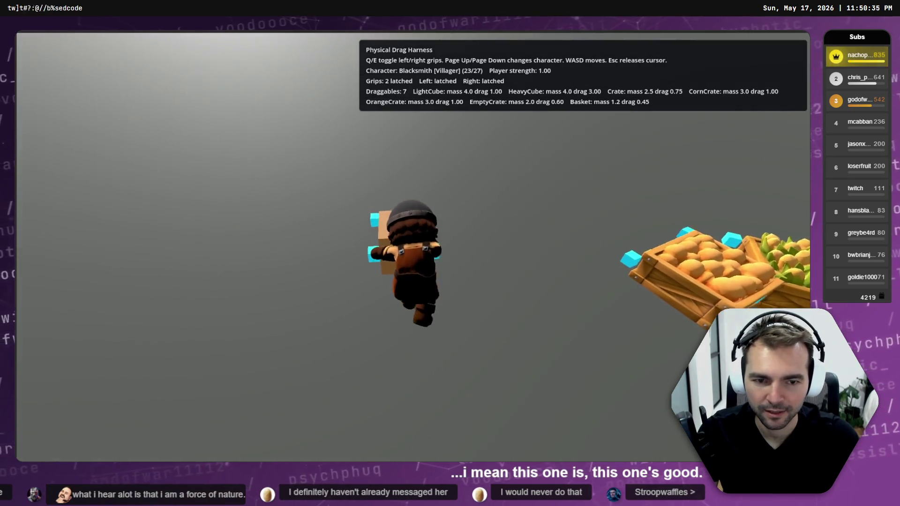
# Pick up the light cube with both hands, carry it, then release it
pyautogui.press('a')
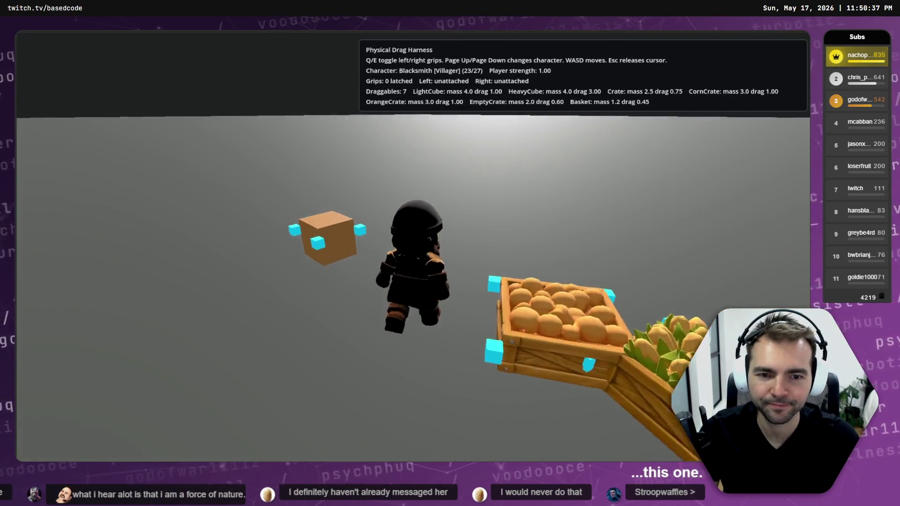
pyautogui.press('w')
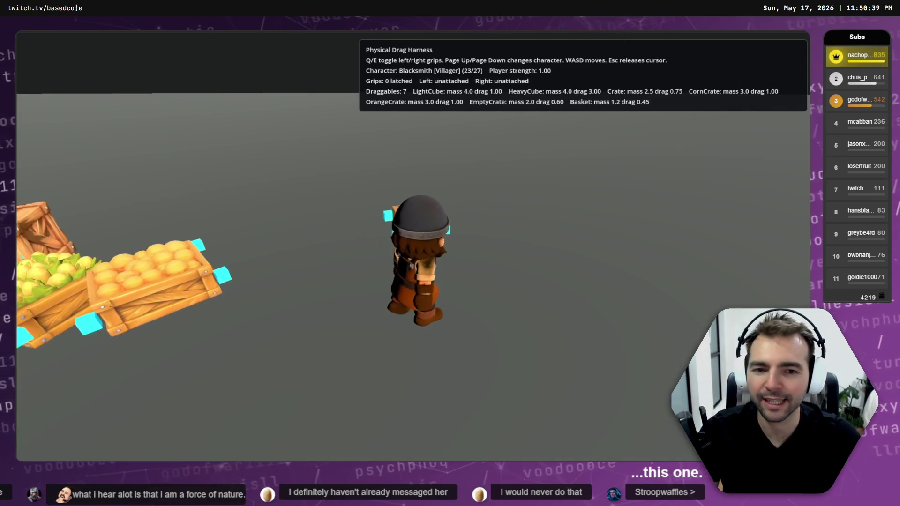
pyautogui.press('a')
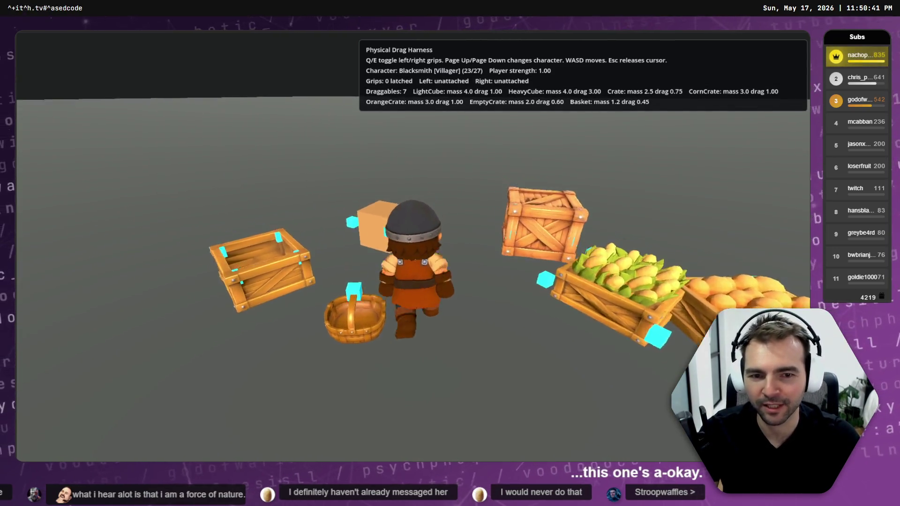
pyautogui.press('q')
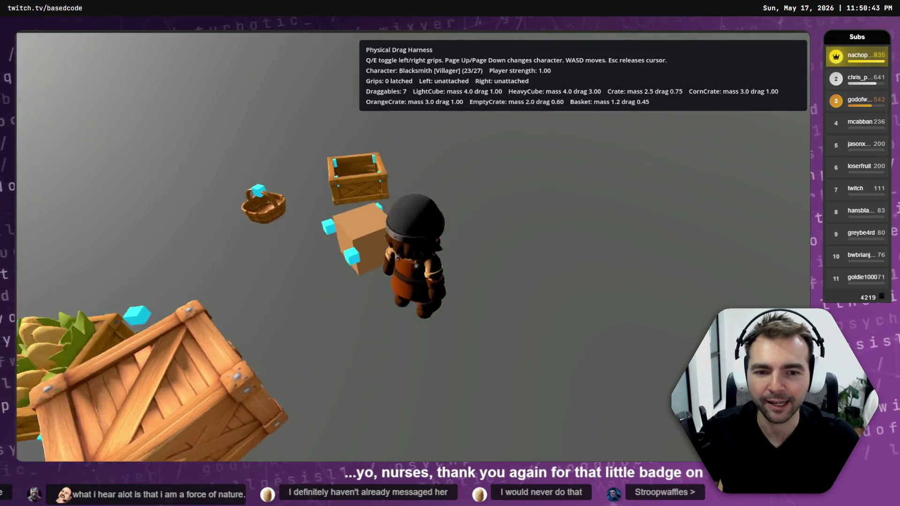
pyautogui.press('d')
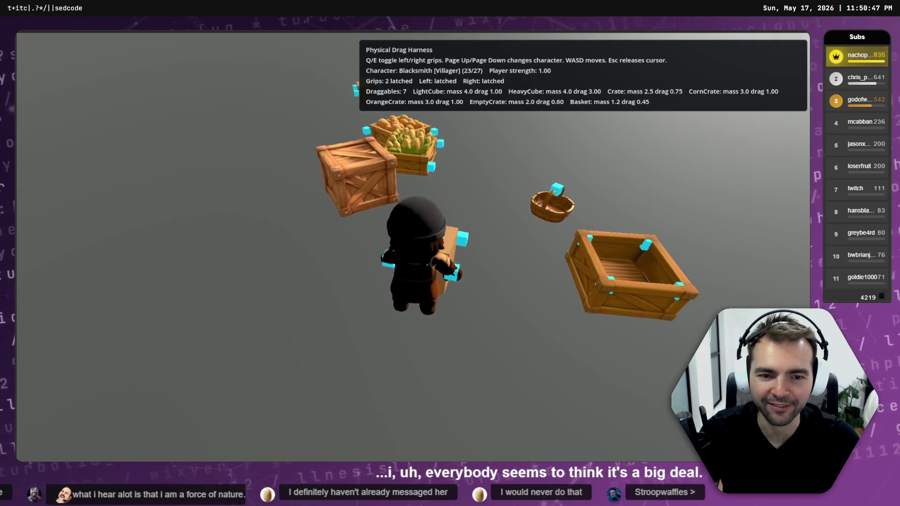
pyautogui.press('e')
pyautogui.press('s')
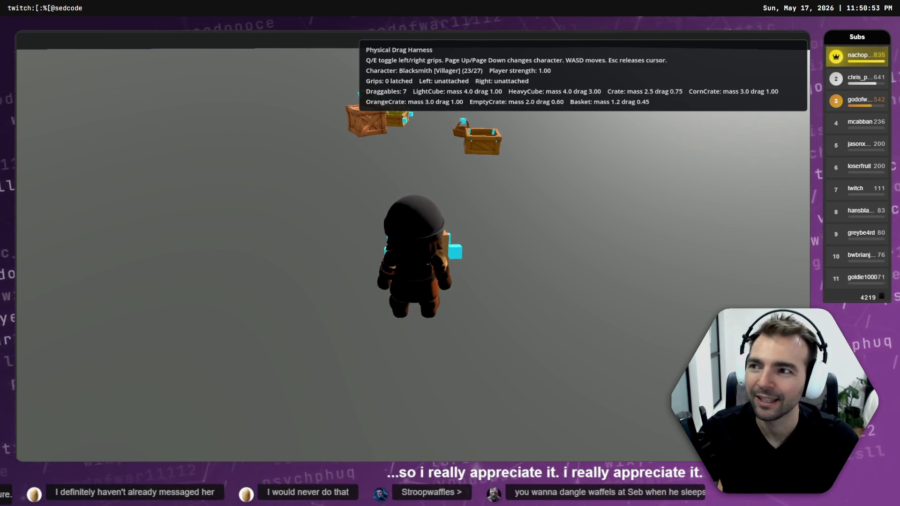
pyautogui.press('w')
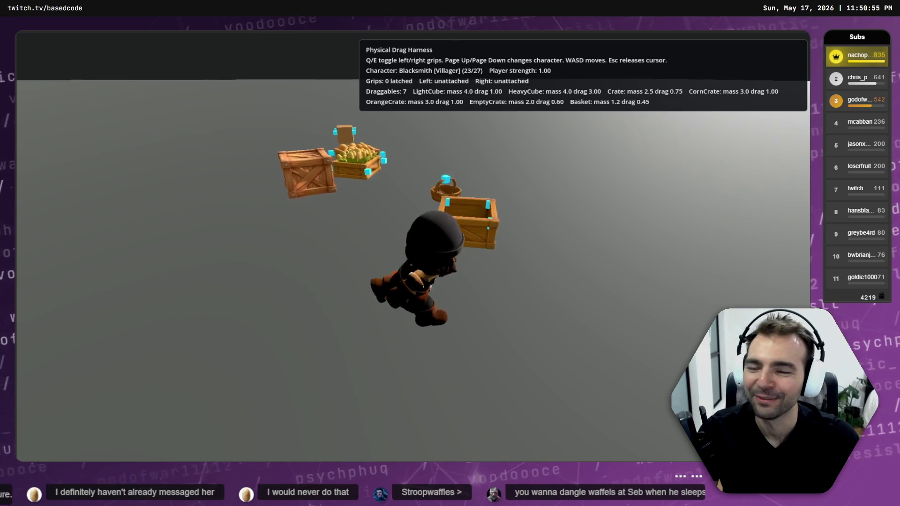
# Grip the empty crate with both hands, regrip after letting go, and back away hauling it
pyautogui.press('w')
pyautogui.press('e')
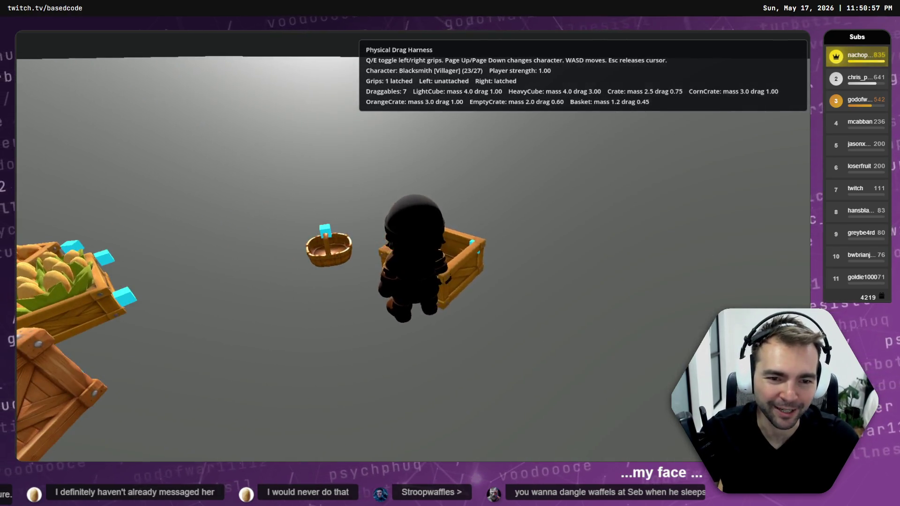
pyautogui.press('q')
pyautogui.press('w')
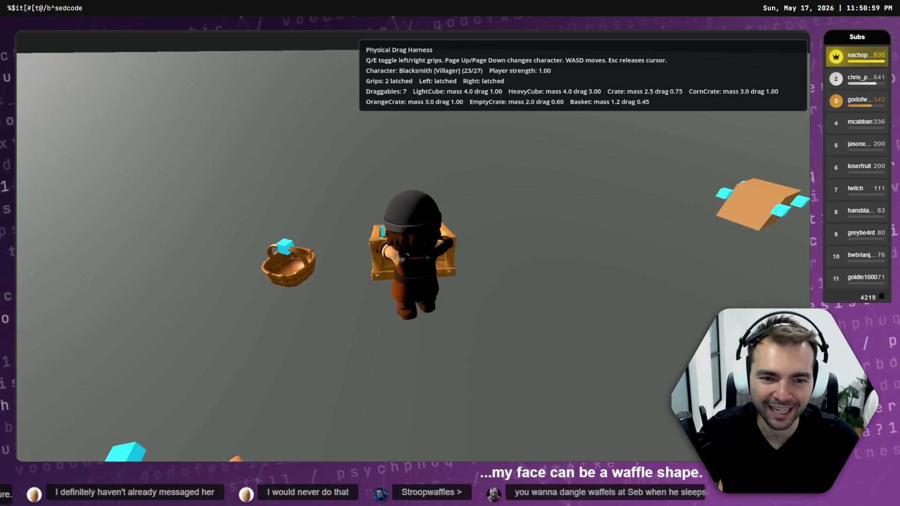
pyautogui.press('s')
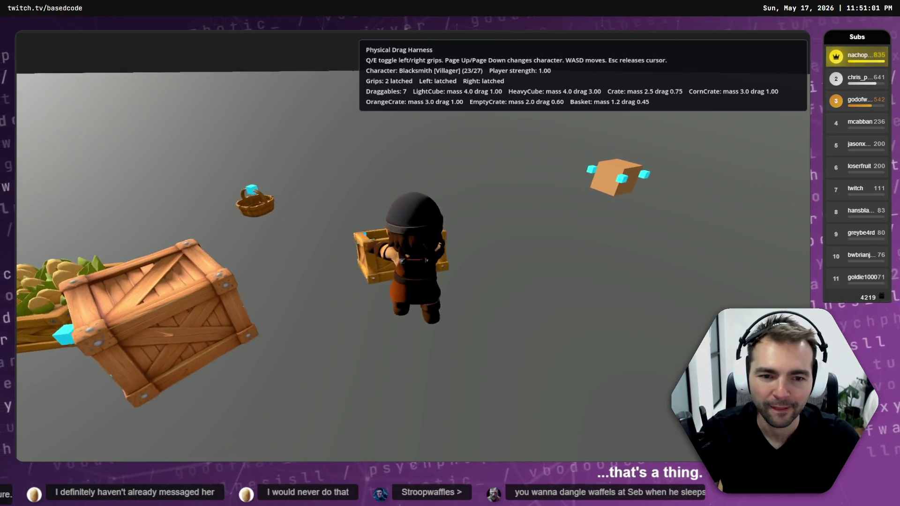
pyautogui.press('q')
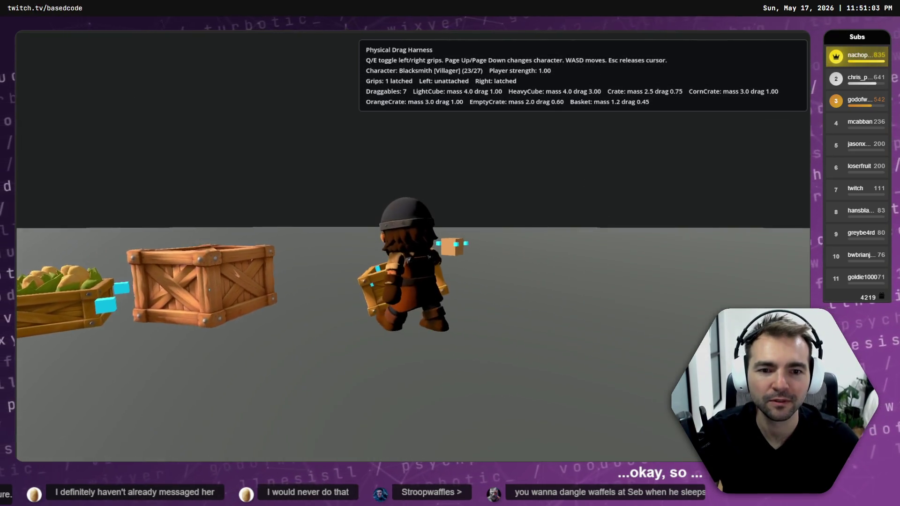
pyautogui.press('a')
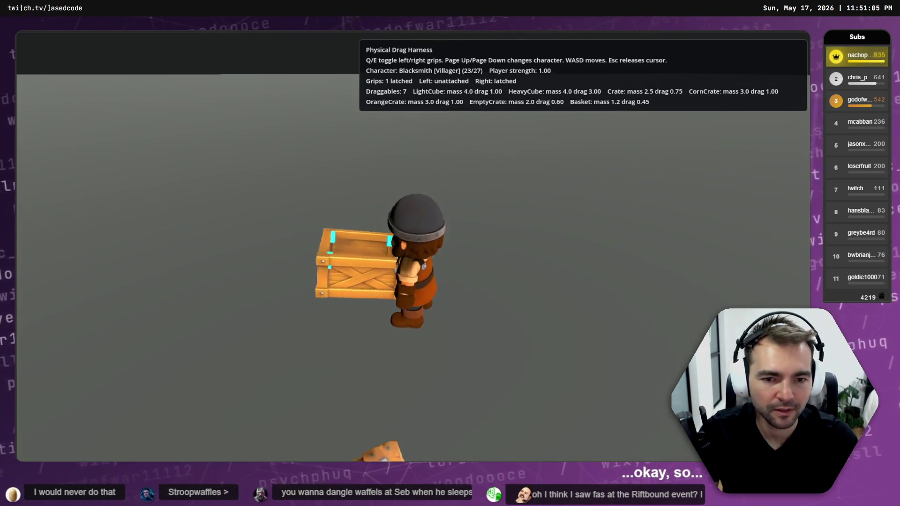
pyautogui.press('q')
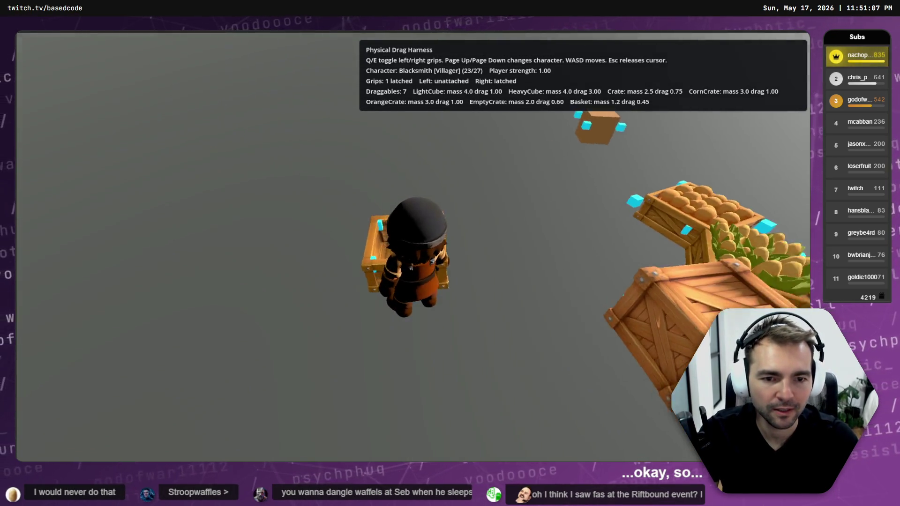
pyautogui.press('s')
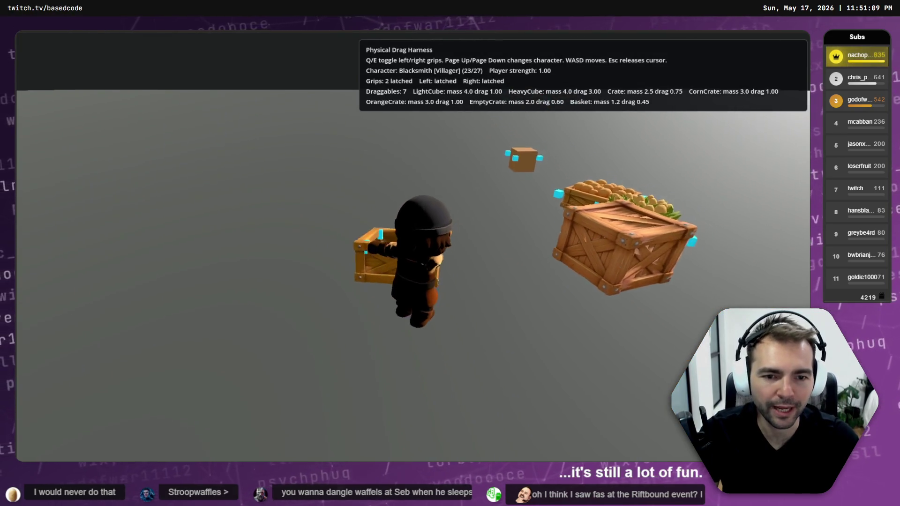
pyautogui.press('s')
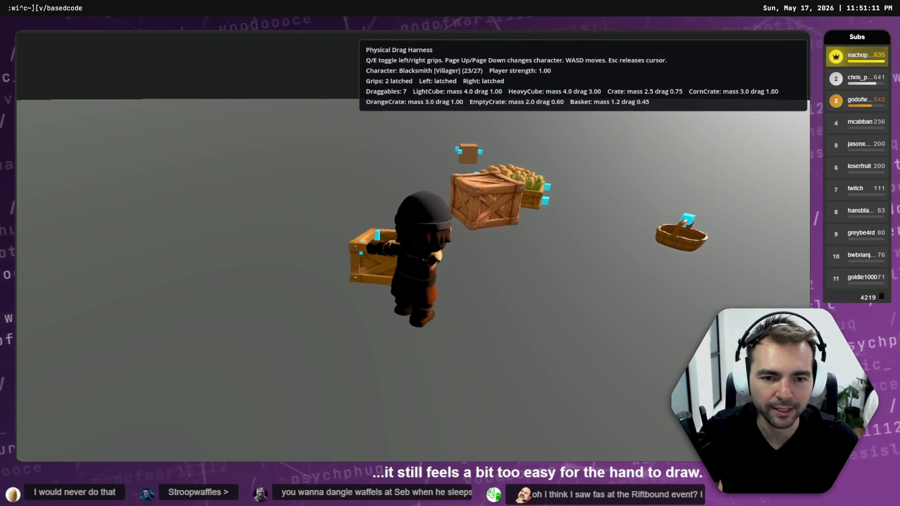
pyautogui.press('s')
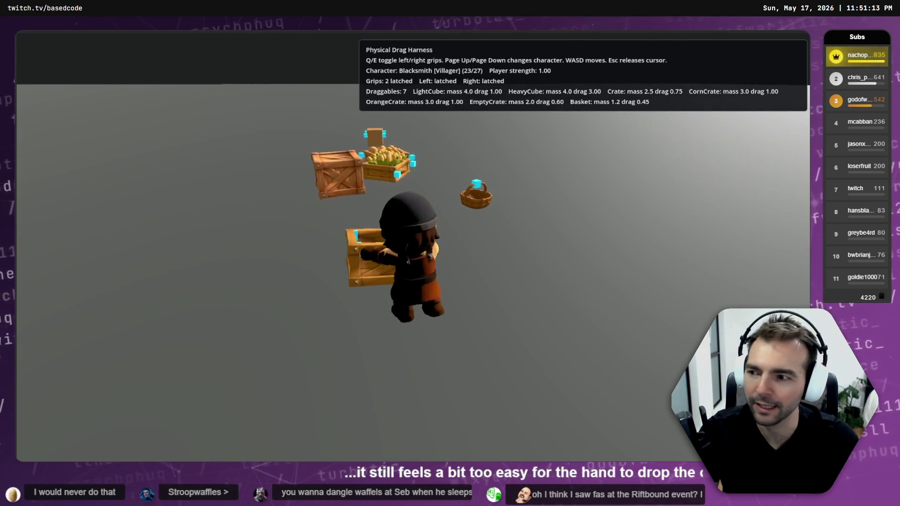
pyautogui.press('s')
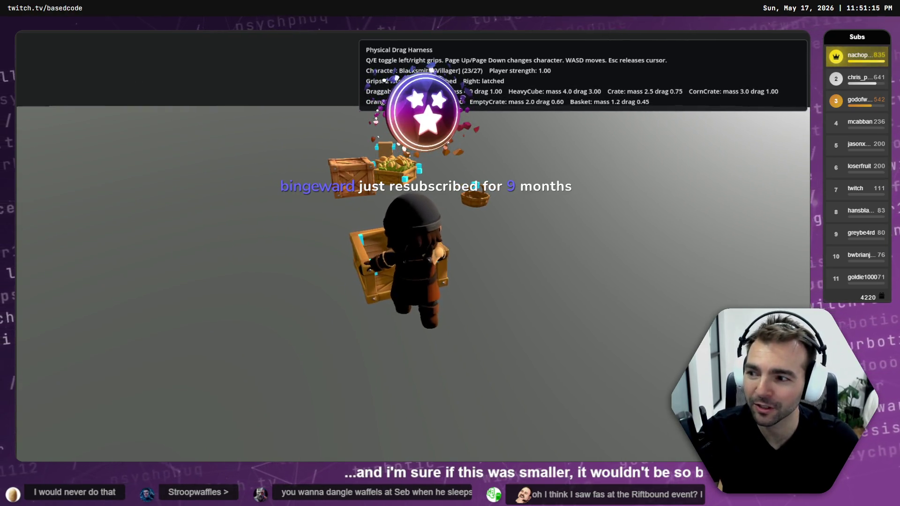
# Let go of the carried crate and look around at the crates in the scene
pyautogui.press('a')
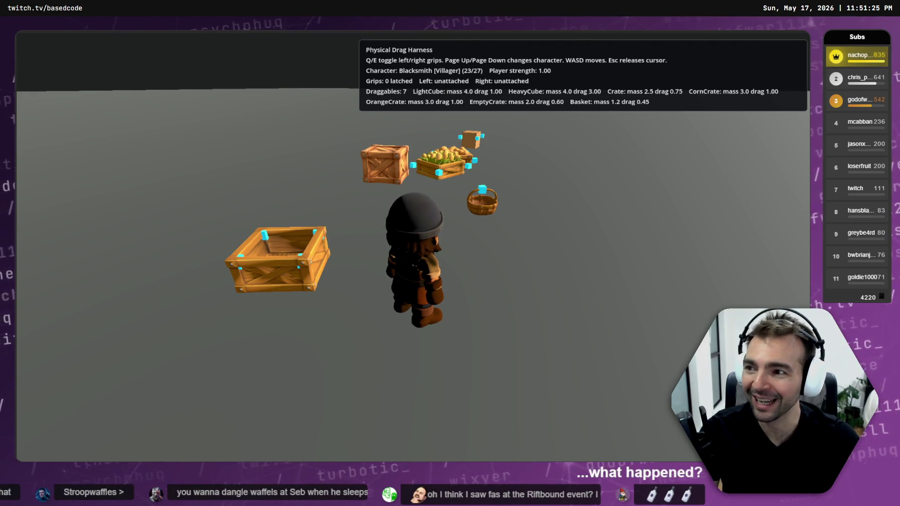
pyautogui.press('a')
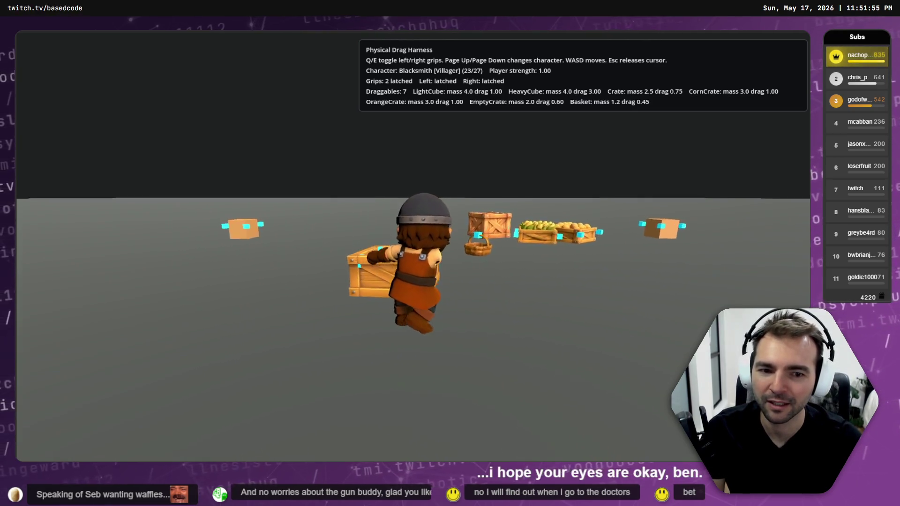
# Drop the carried crate, then grab the corn crate, drag it away from the orange crate and release it
pyautogui.press('q')
pyautogui.press('e')
pyautogui.press('w')
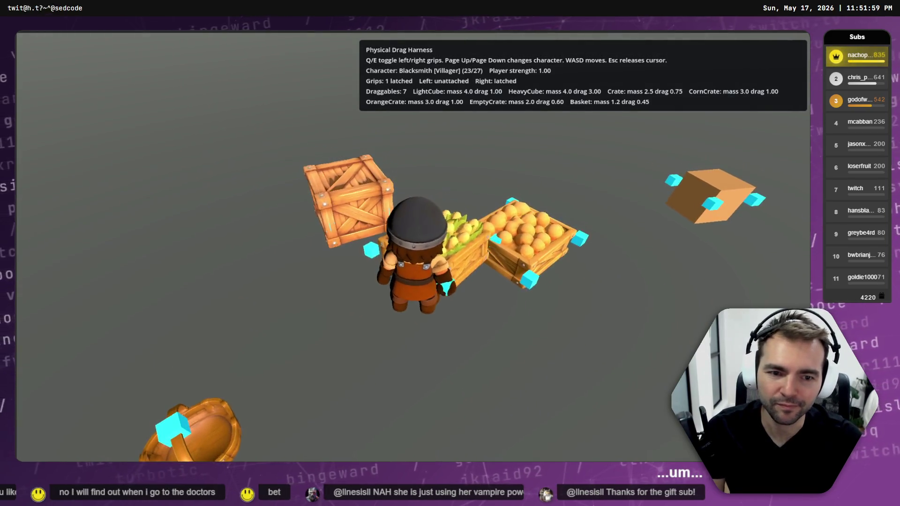
pyautogui.press('e')
pyautogui.press('s')
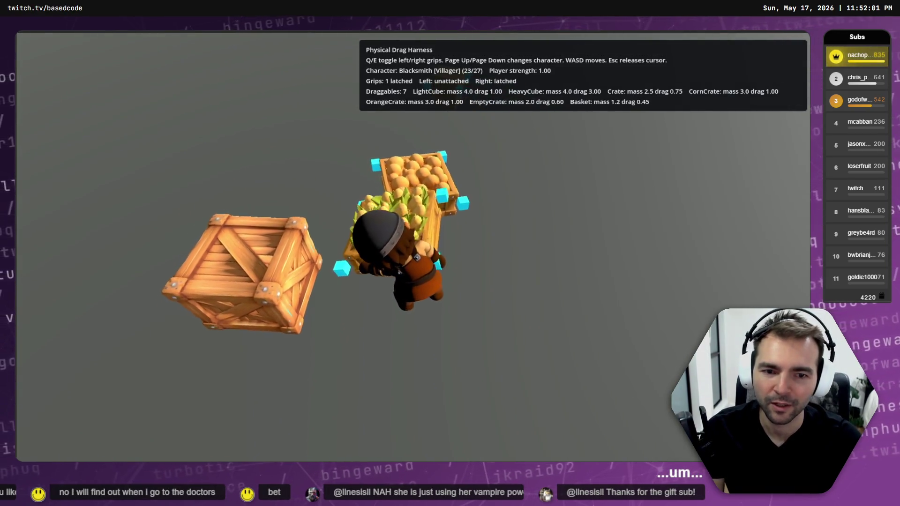
pyautogui.press('a')
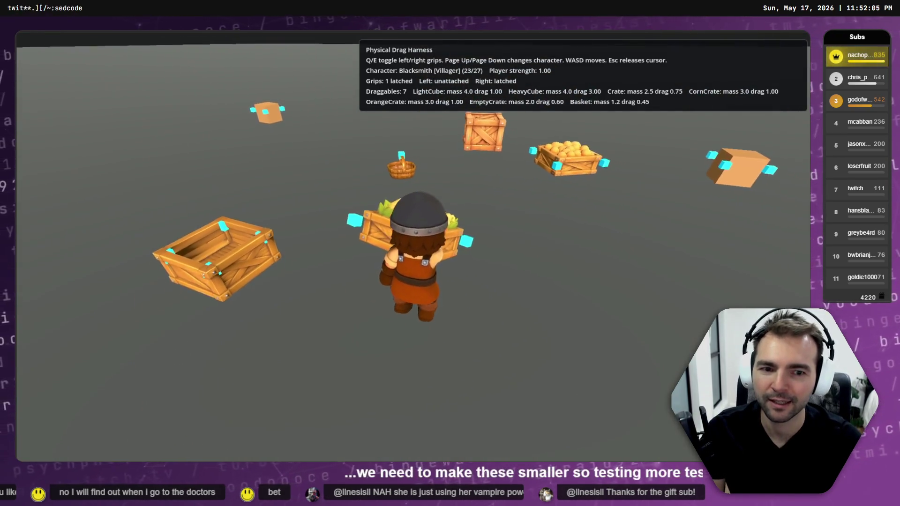
pyautogui.press('e')
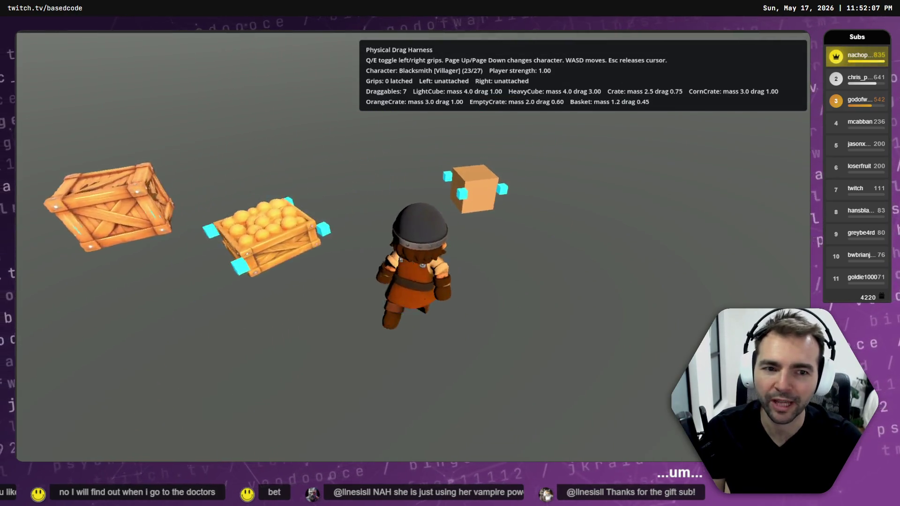
# Grab the nearby crate with both hands, circle around with it, then let go with the right hand
pyautogui.press('q')
pyautogui.press('e')
pyautogui.press('a')
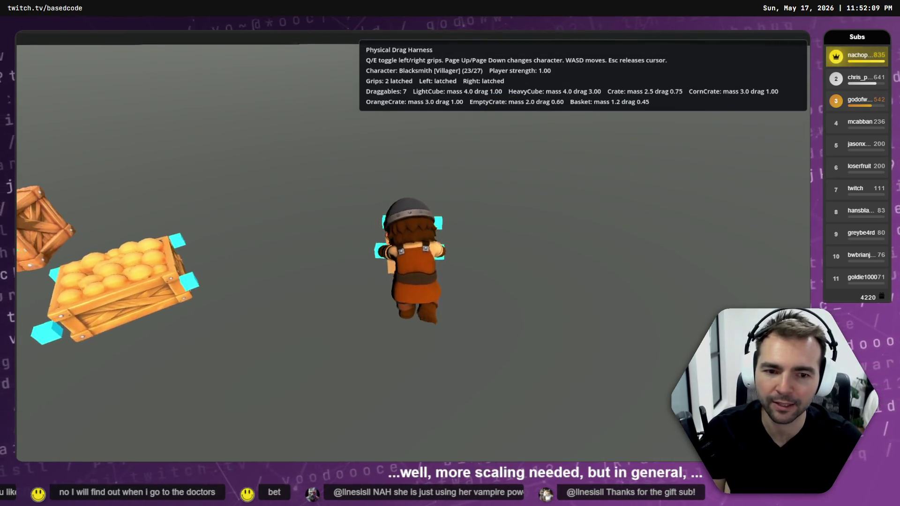
pyautogui.press('a')
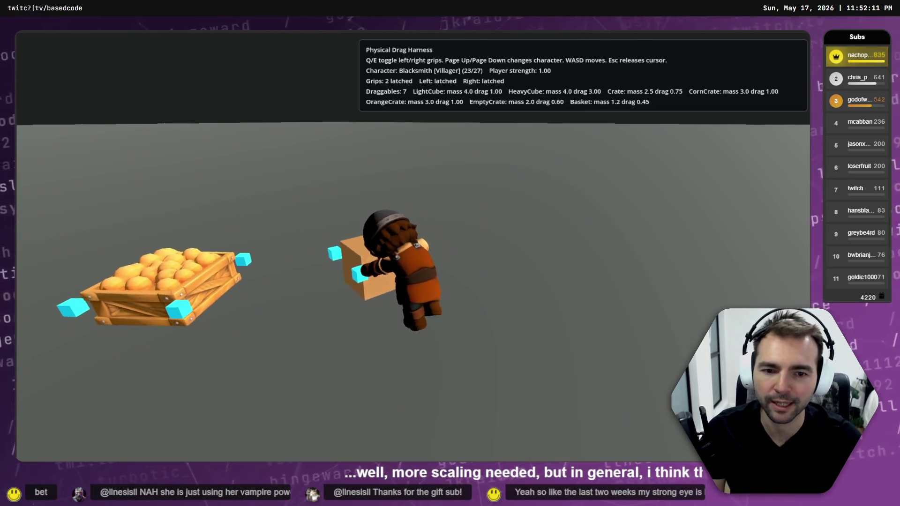
pyautogui.press('a')
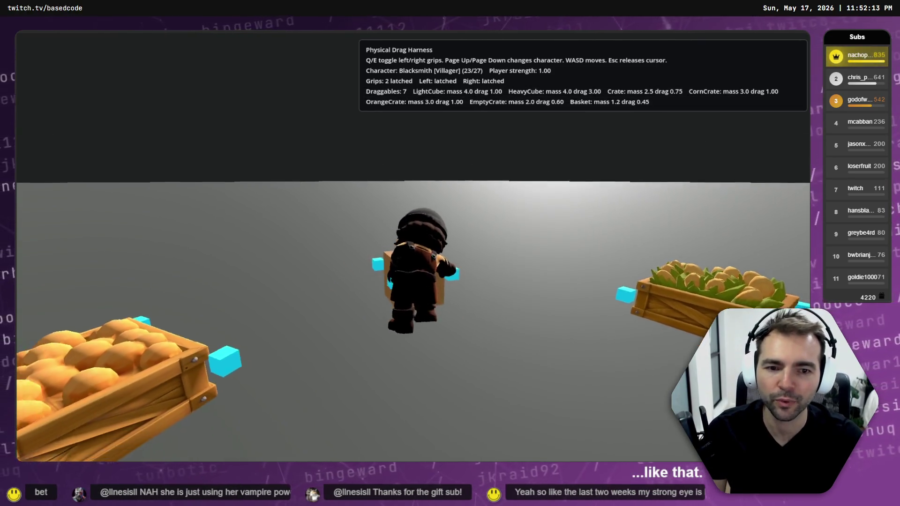
pyautogui.press('a')
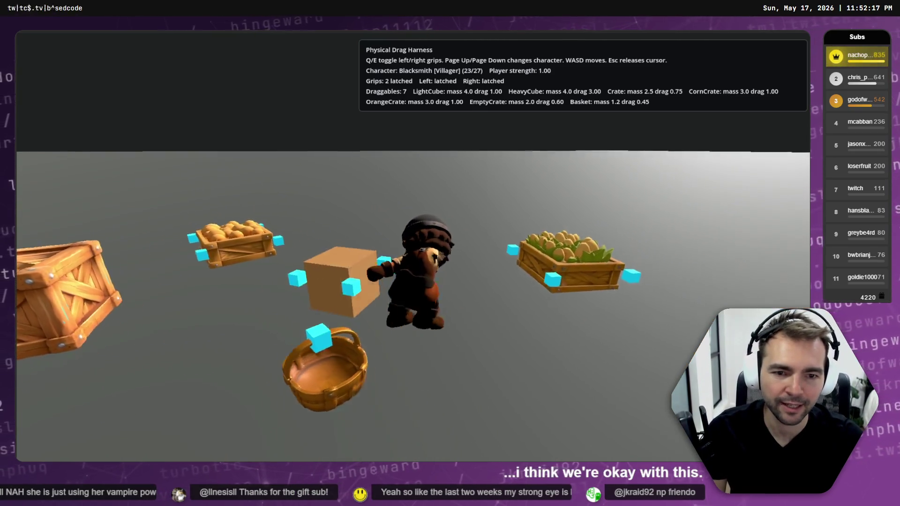
pyautogui.press('e')
# Drag the box one-handed across the floor toward the crates and leave it there
pyautogui.press('a')
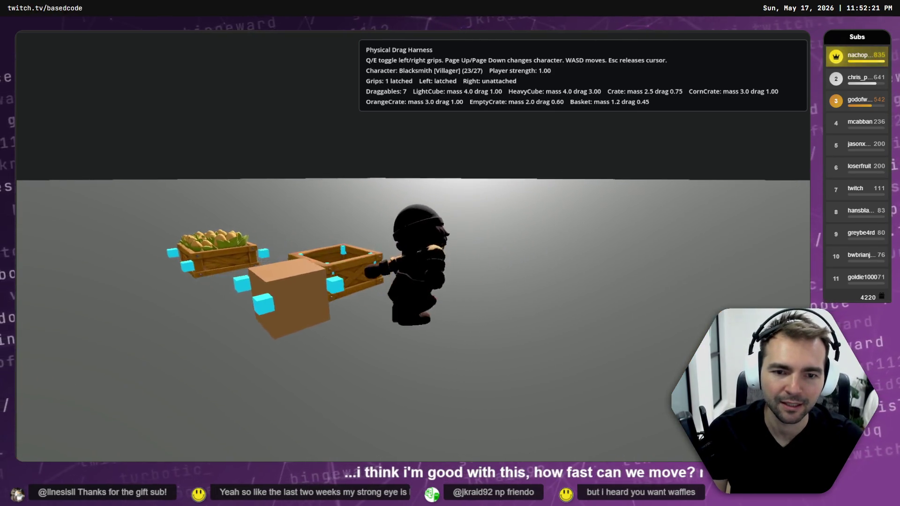
pyautogui.press('w')
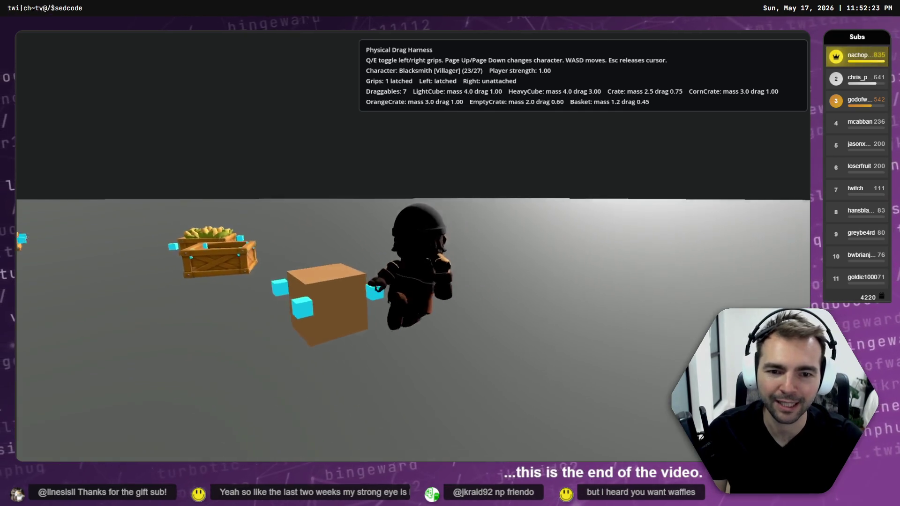
pyautogui.press('w')
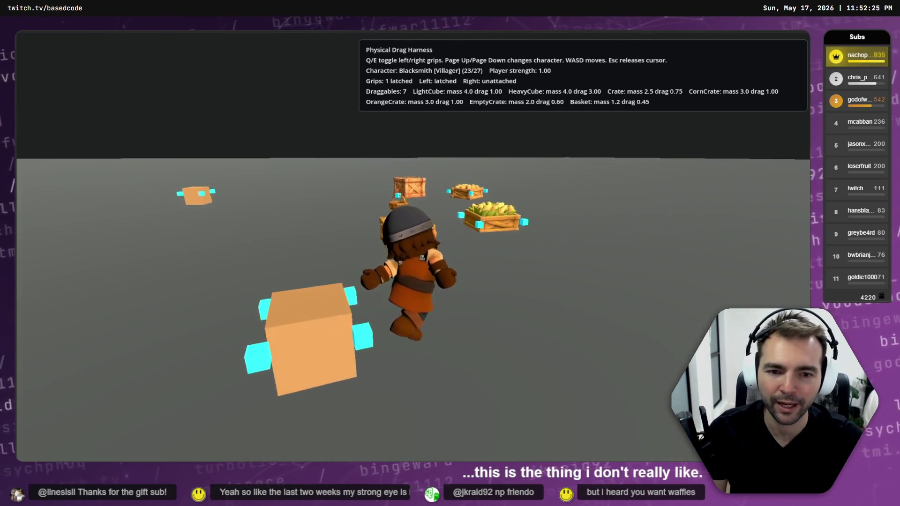
pyautogui.press('w')
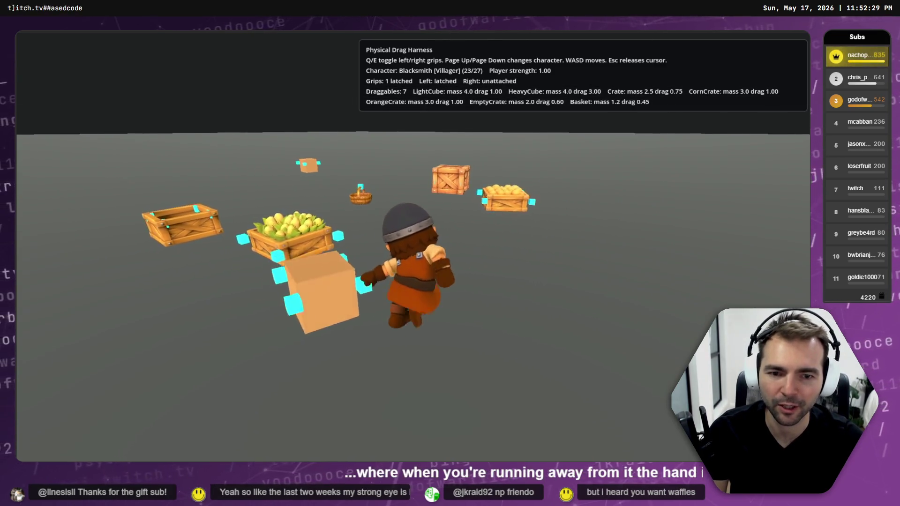
pyautogui.press('q')
# Grab the empty crate, swap hands, release it, then regrip it with both hands and drop it
pyautogui.press('w')
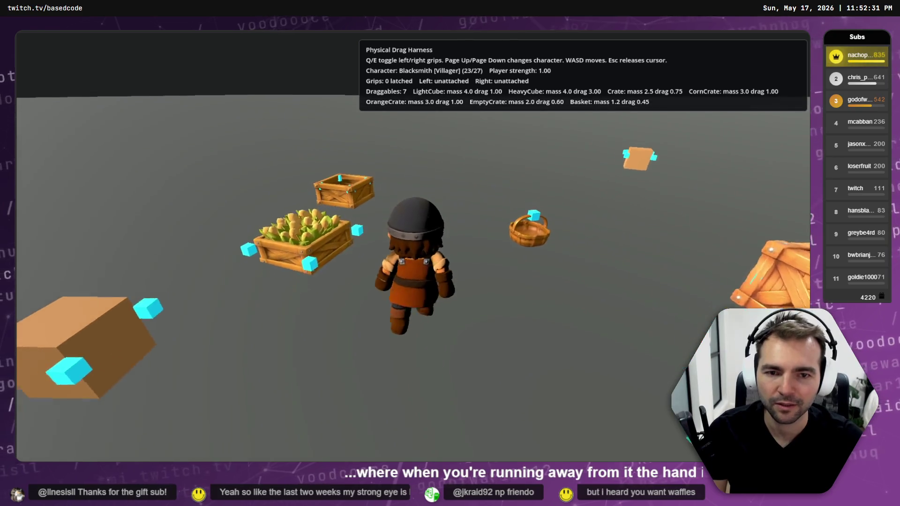
pyautogui.press('q')
pyautogui.press('q')
pyautogui.press('e')
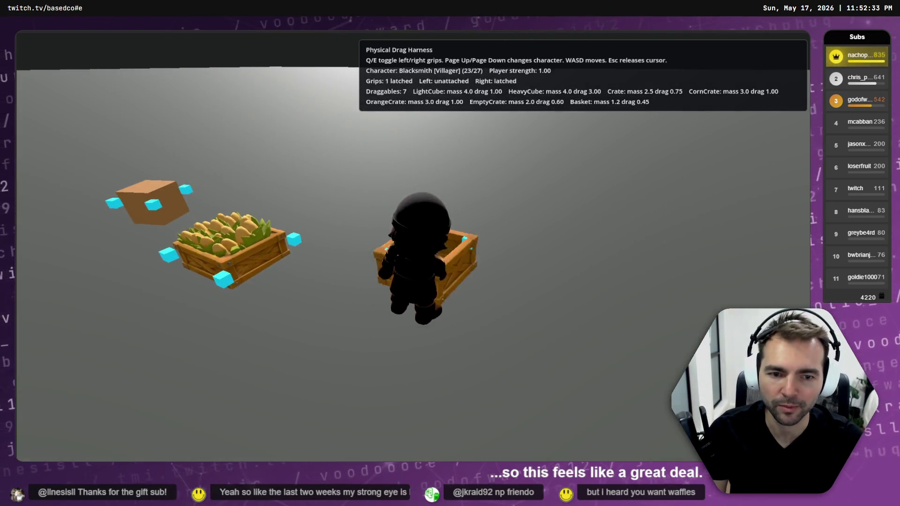
pyautogui.press('e')
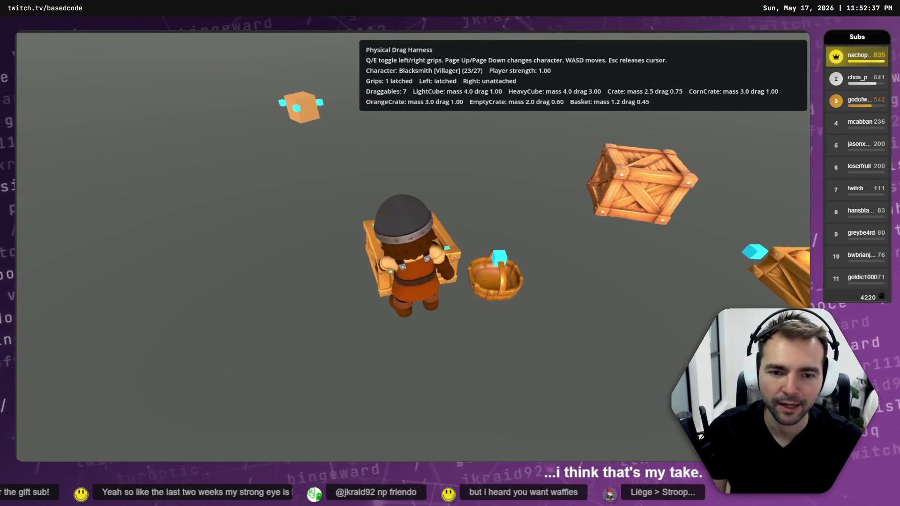
pyautogui.press('q')
pyautogui.press('e')
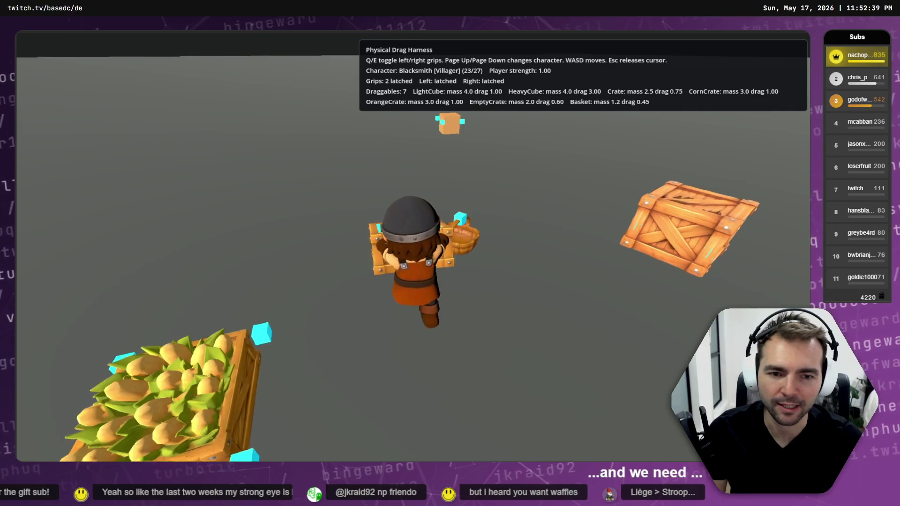
pyautogui.press('q')
pyautogui.press('d')
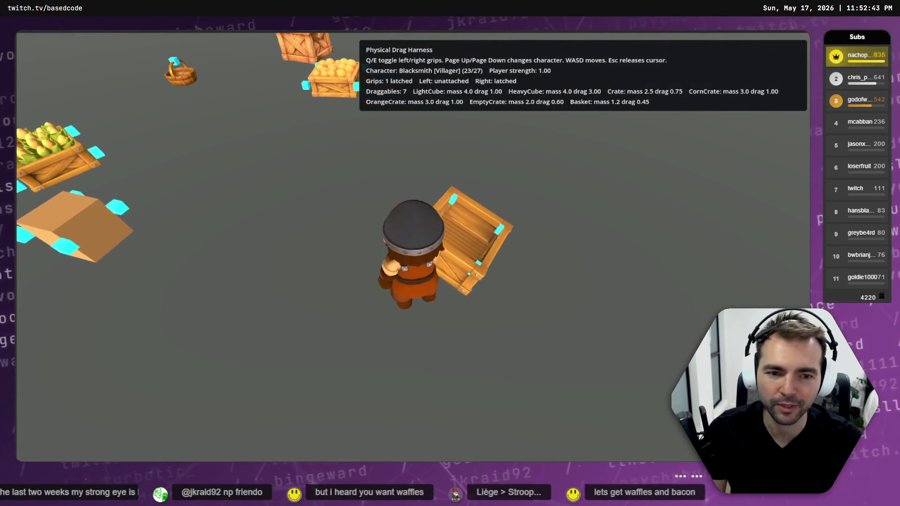
pyautogui.press('e')
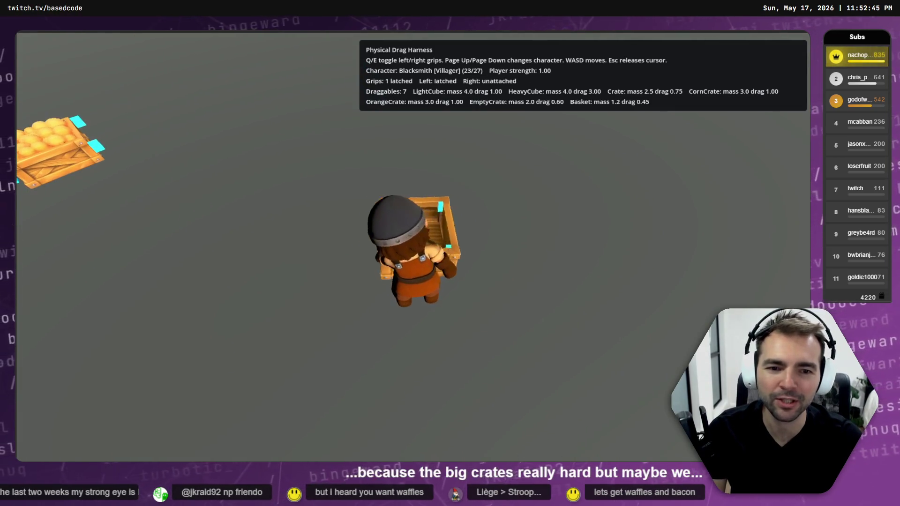
# Carry and drop a crate near the corn and orange crates, walk over, then stop the game with F8
pyautogui.press('d')
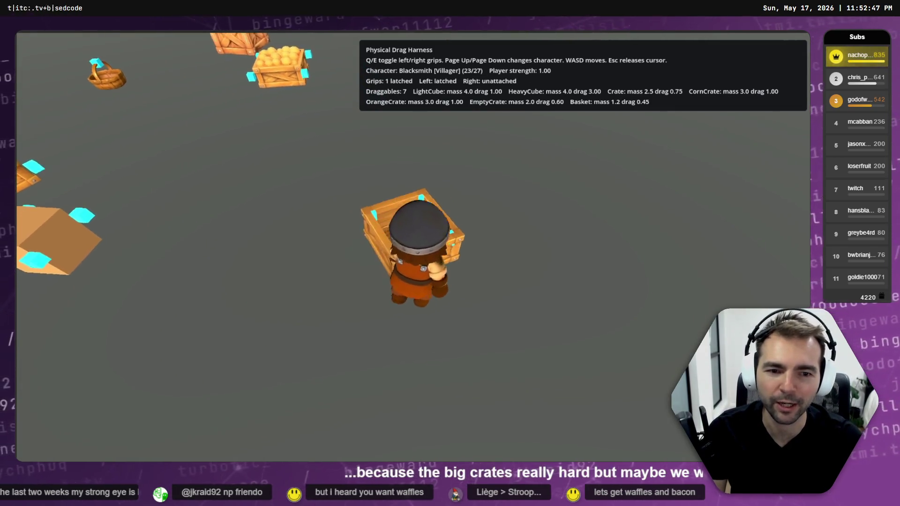
pyautogui.press('q')
pyautogui.press('a')
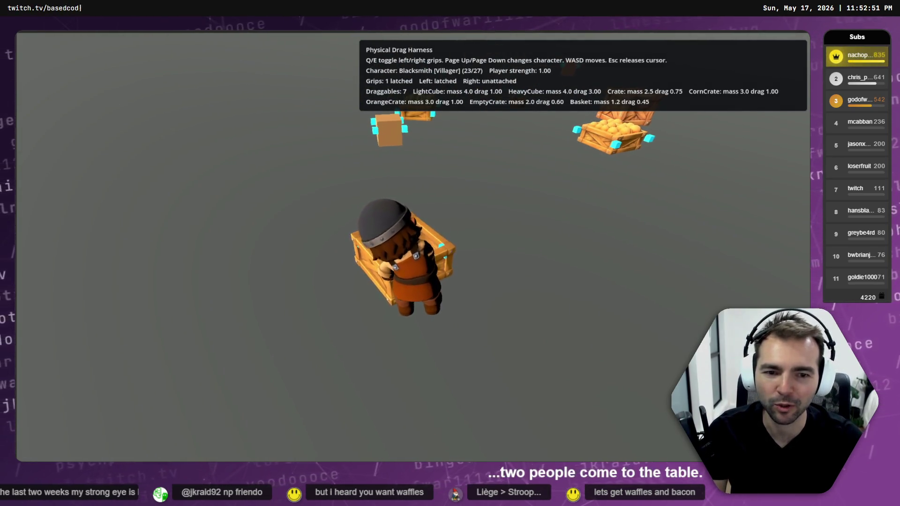
pyautogui.press('d')
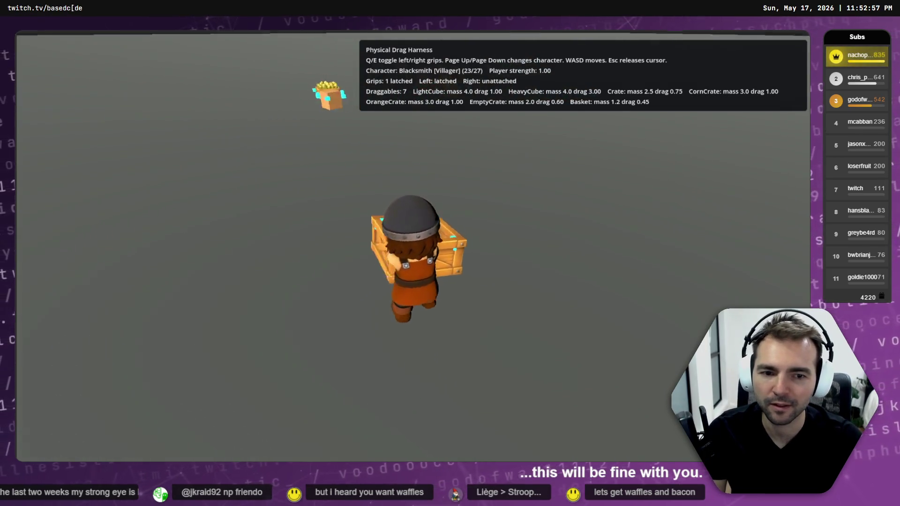
pyautogui.press('q')
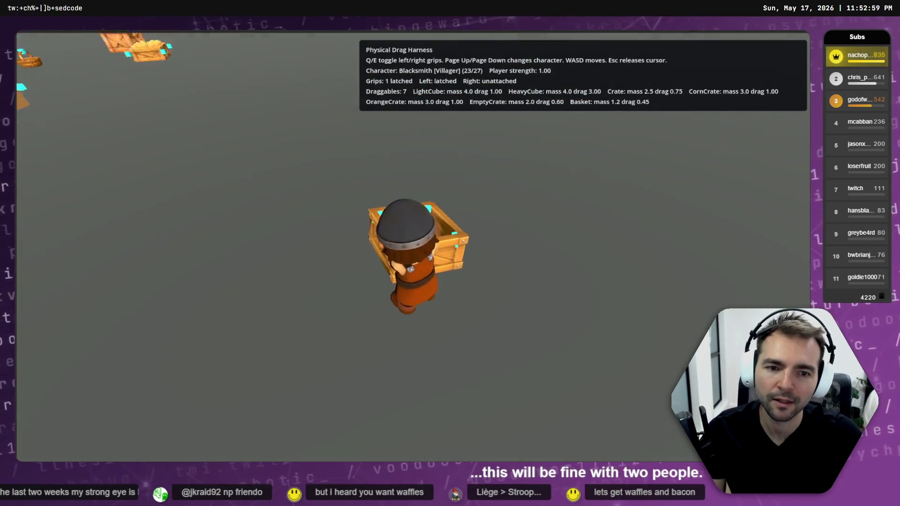
pyautogui.press('w')
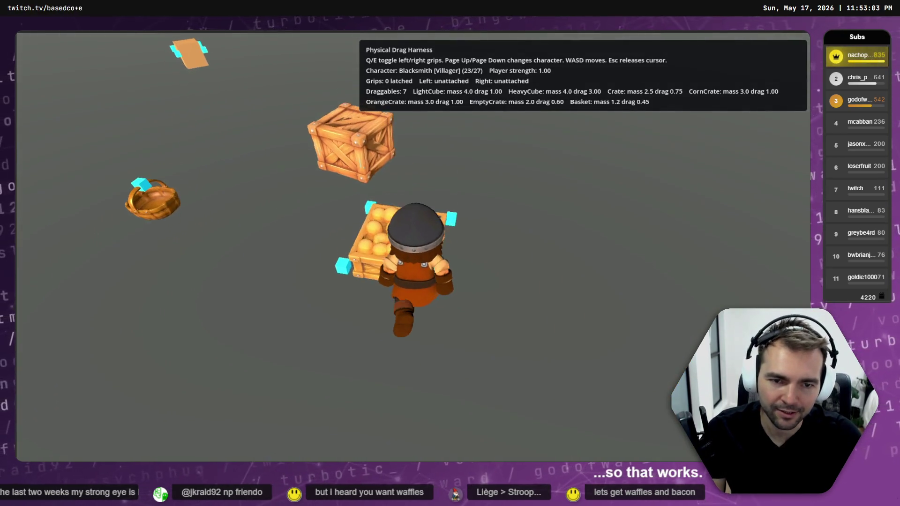
pyautogui.press('s')
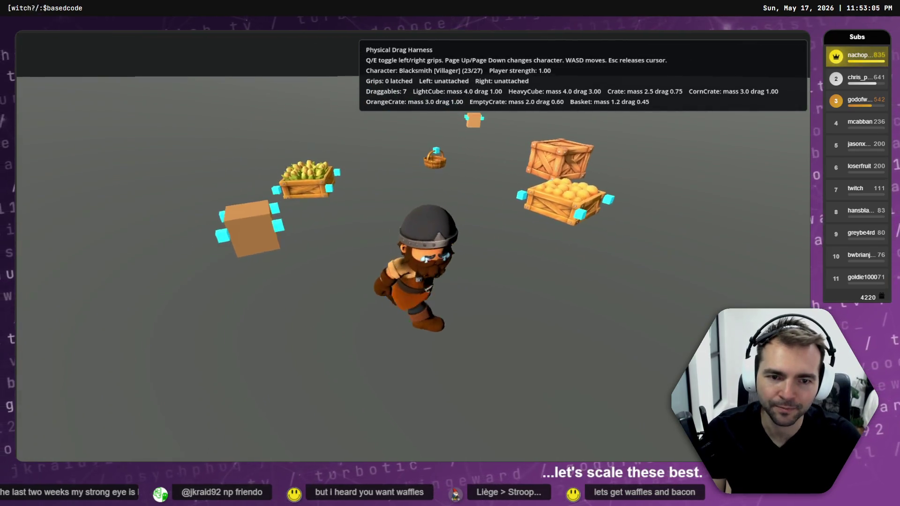
pyautogui.press('F8')
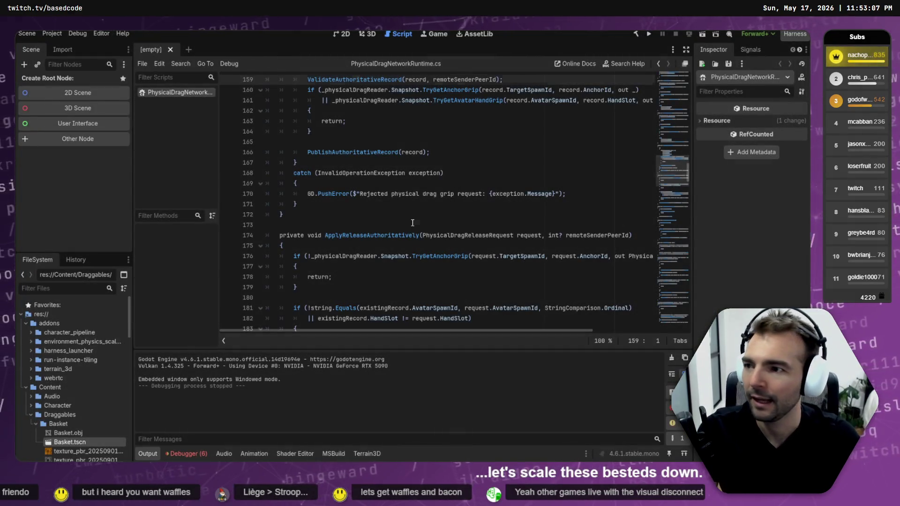
# Place the cursor on lines 173 and 170 of PhysicalDragNetworkRuntime.cs, then show the empty 3D scene
pyautogui.click(413, 223)
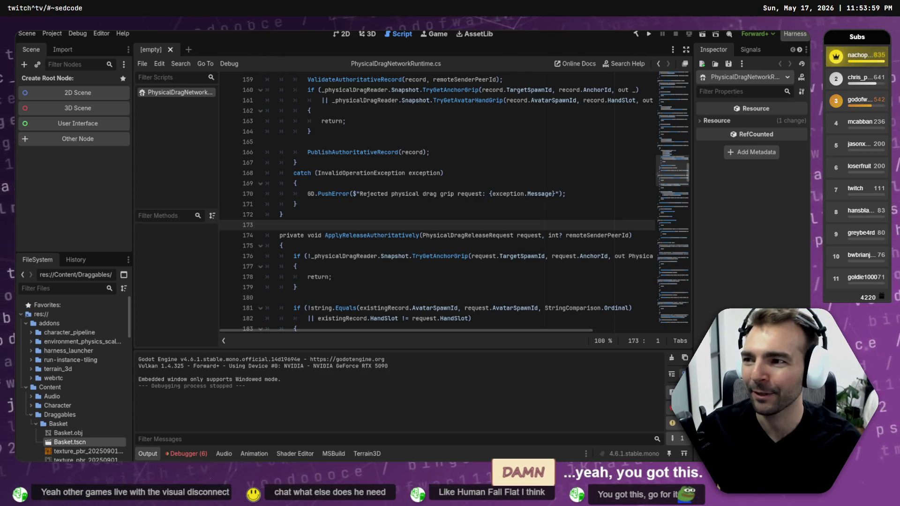
pyautogui.click(468, 194)
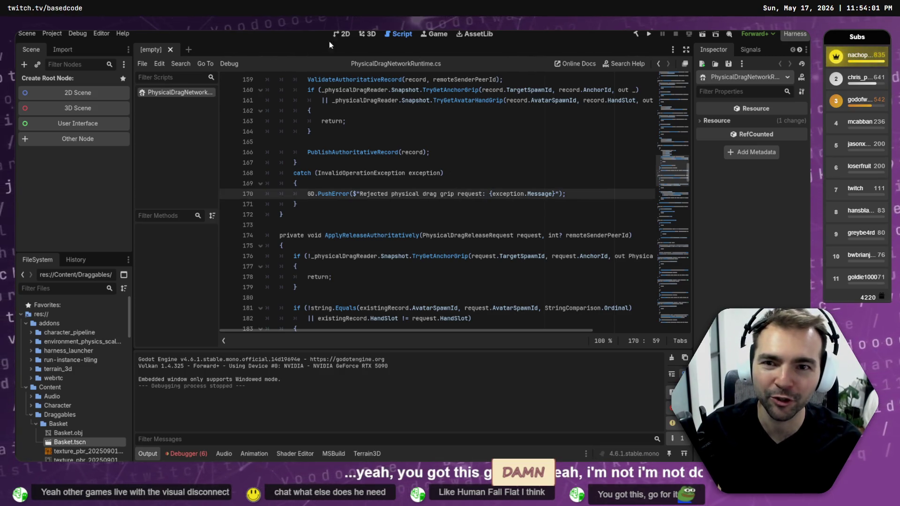
pyautogui.click(367, 36)
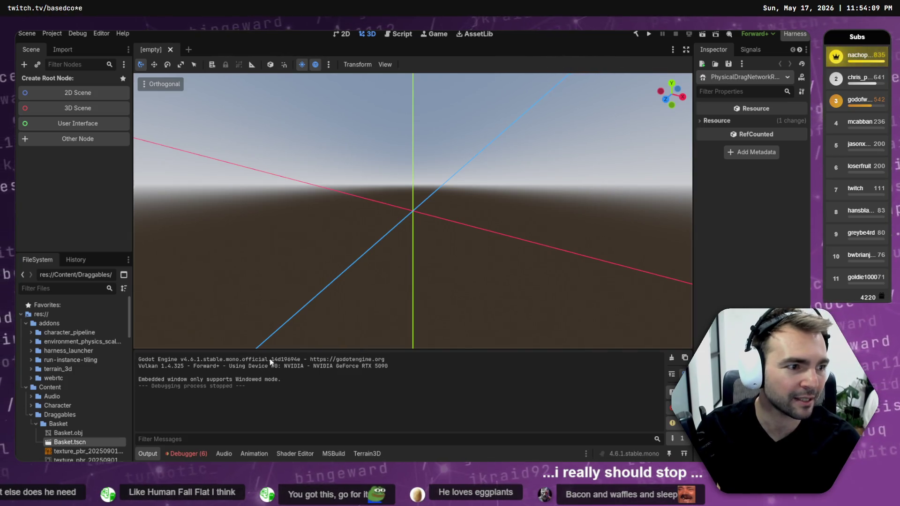
# Switch from Godot to the ChatGPT Not Monsters chat showing the generated bee statue
pyautogui.hotkey('alt', 'Tab')
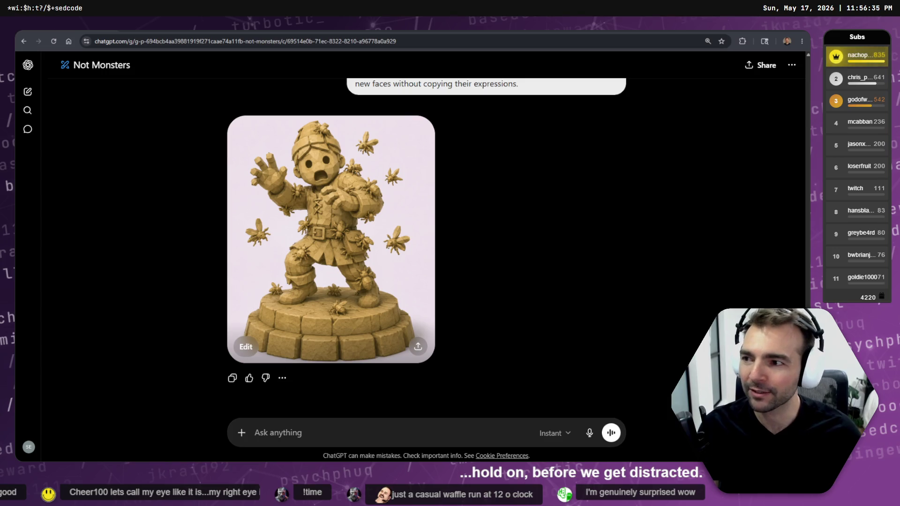
# Copy the bee-covered statue image from ChatGPT and bring up the tldraw board
pyautogui.click(340, 182)
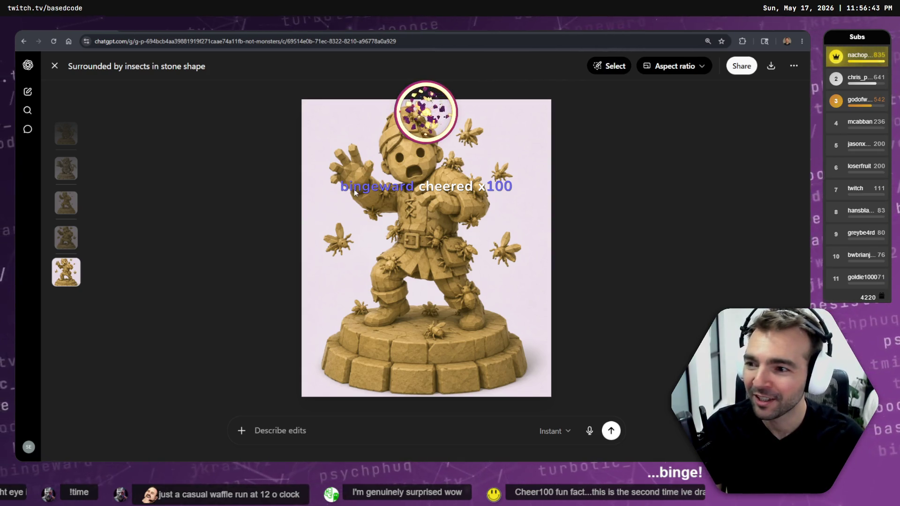
pyautogui.rightClick(355, 190)
pyautogui.click(409, 223)
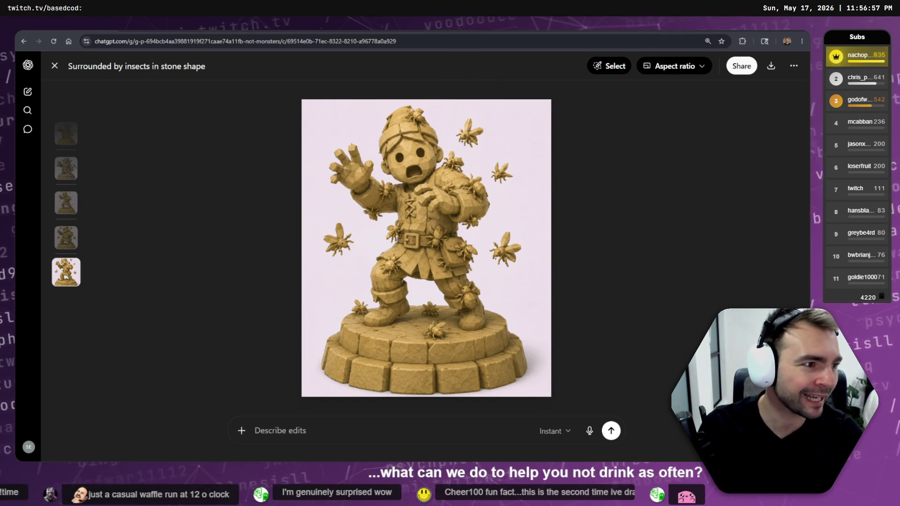
pyautogui.hotkey('alt', 'Tab')
pyautogui.scroll(-3, 503, 310)
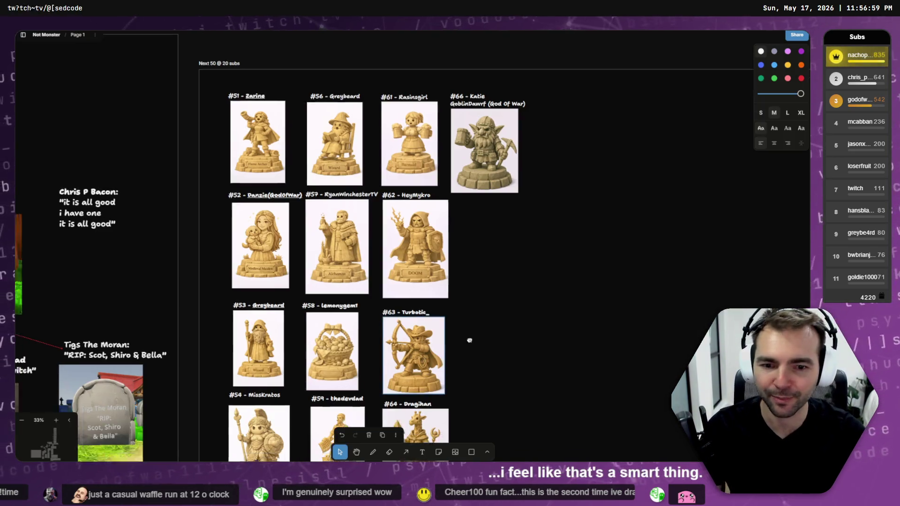
# Paste the bee statue image, shrink it to neighbour size and place it beside #62
pyautogui.scroll(-5, 503, 309)
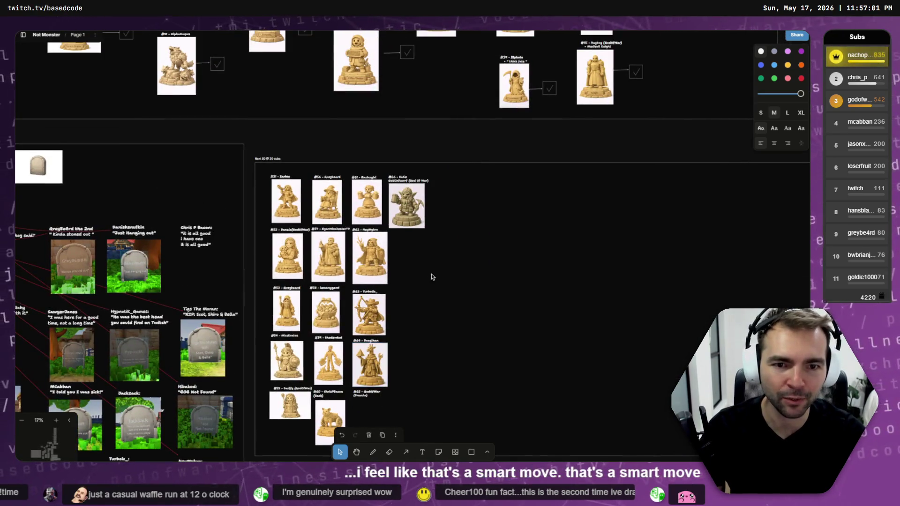
pyautogui.hotkey('ctrl', 'v')
pyautogui.scroll(5, 412, 266)
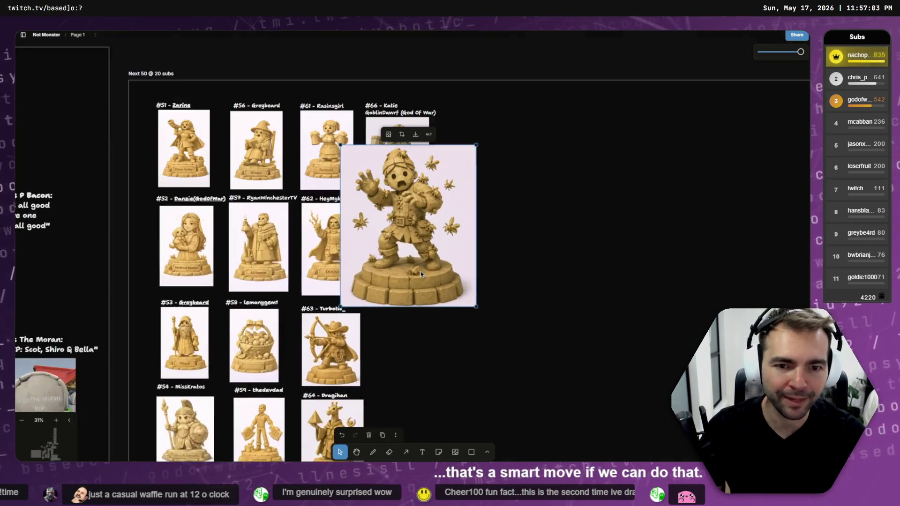
pyautogui.moveTo(332, 133); pyautogui.dragTo(393, 205)
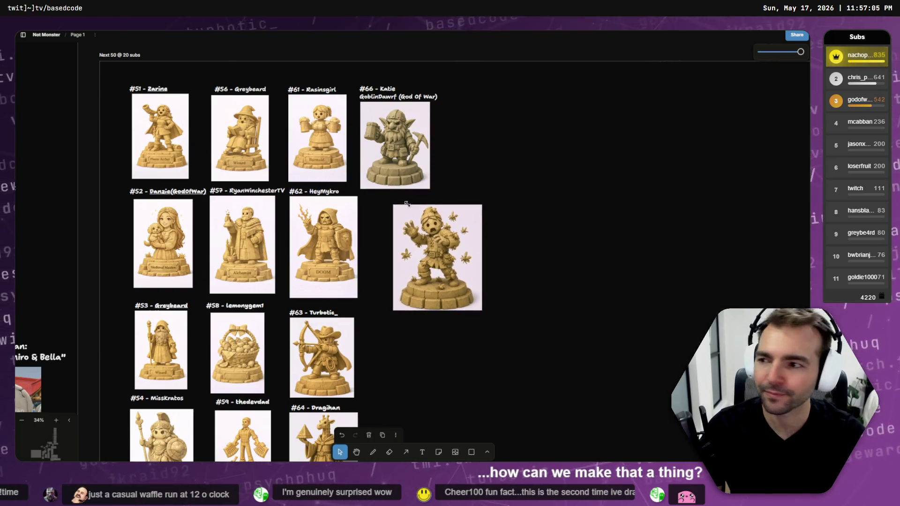
pyautogui.moveTo(193, 295)
pyautogui.mouseDown()
pyautogui.moveTo(549, 249)
pyautogui.moveTo(556, 234)
pyautogui.mouseUp()
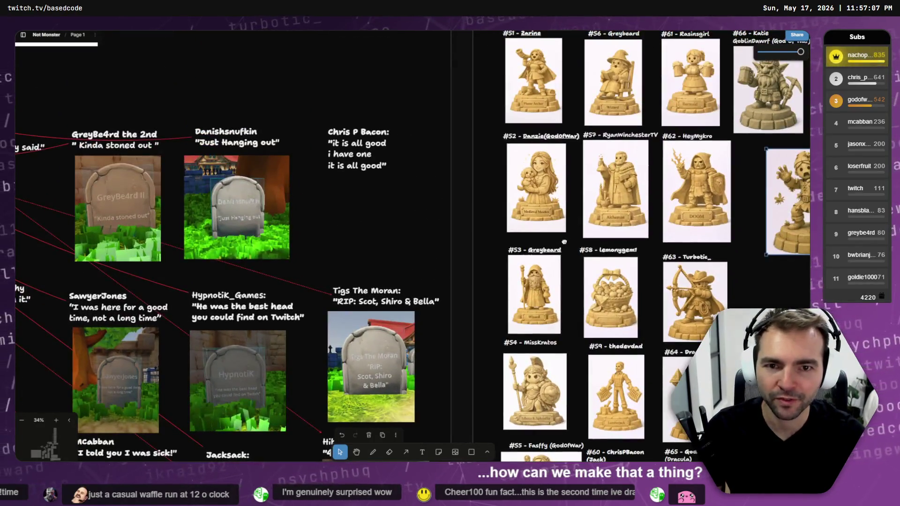
pyautogui.hscroll(7, 522, 227)
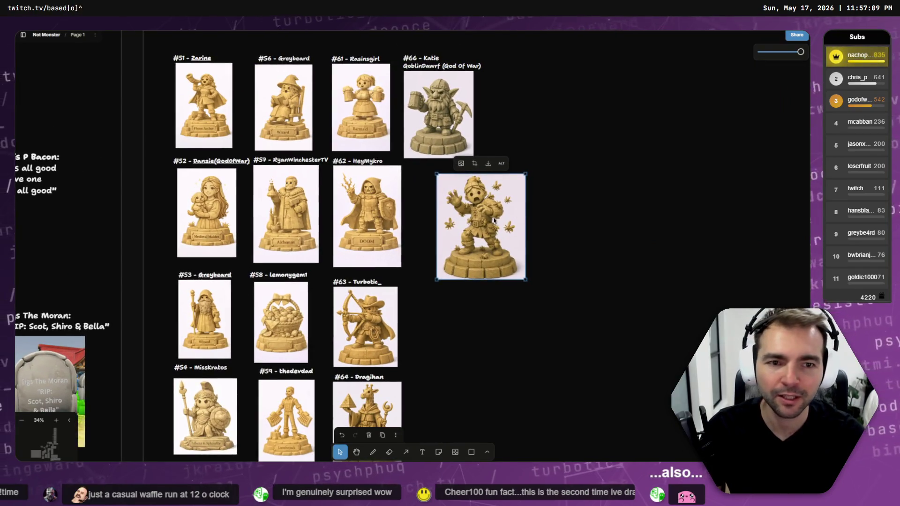
pyautogui.moveTo(495, 220); pyautogui.dragTo(464, 218)
# Duplicate the #66 label and position the copy above the bee statue
pyautogui.moveTo(430, 57)
pyautogui.mouseDown()
pyautogui.moveTo(450, 169)
pyautogui.moveTo(437, 163)
pyautogui.mouseUp()
pyautogui.moveTo(447, 197); pyautogui.dragTo(448, 205)
pyautogui.click(426, 165)
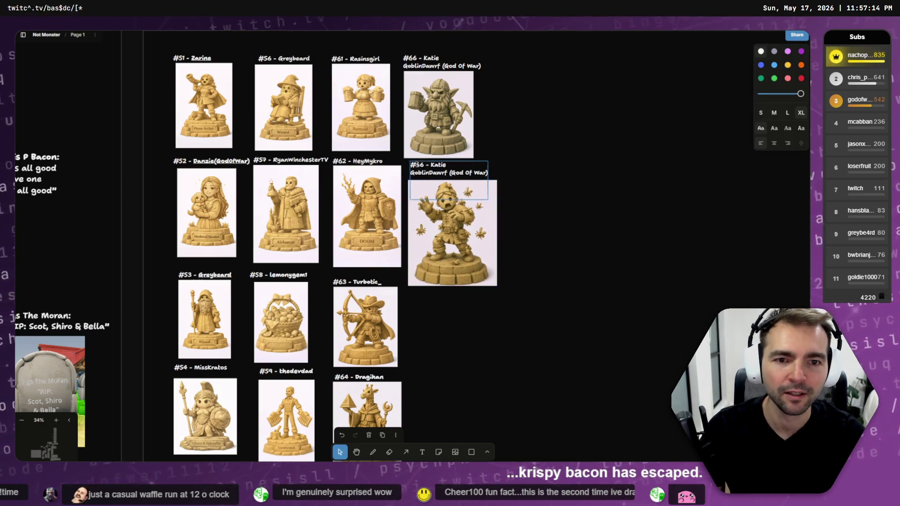
# Change the copied label's number to #67 and replace the name with the new subscriber's username
pyautogui.doubleClick(432, 166)
pyautogui.write('7')
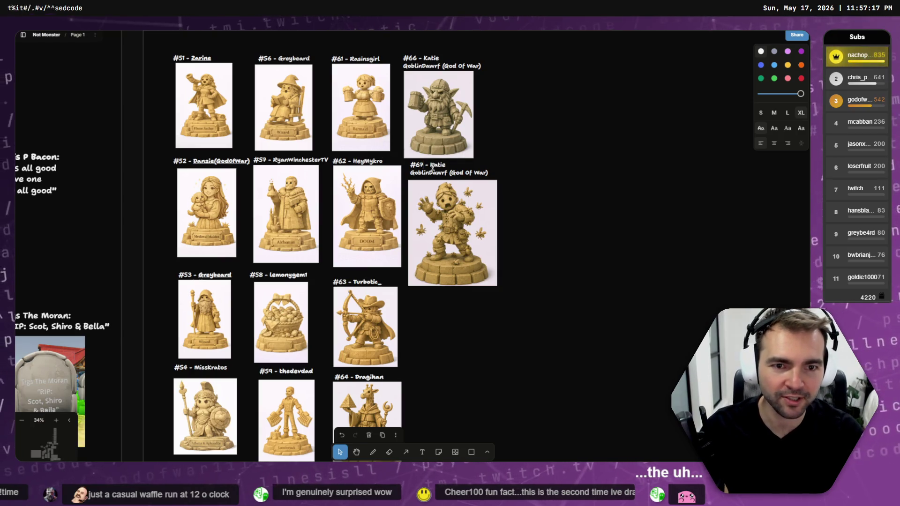
pyautogui.doubleClick(433, 165)
pyautogui.press('BackSpace')
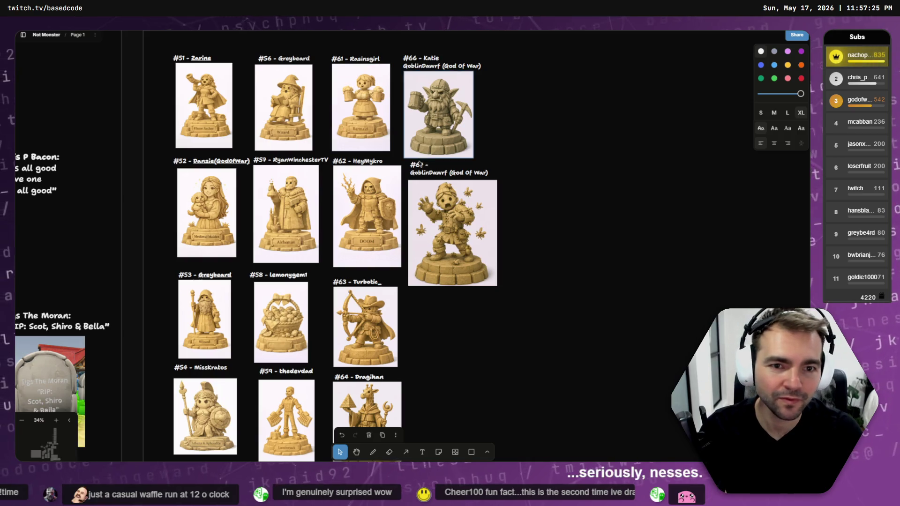
pyautogui.write('llnesisll')
# Replace the caption with 'Buggssss!!' and zoom to the bee statue image
pyautogui.doubleClick(430, 172)
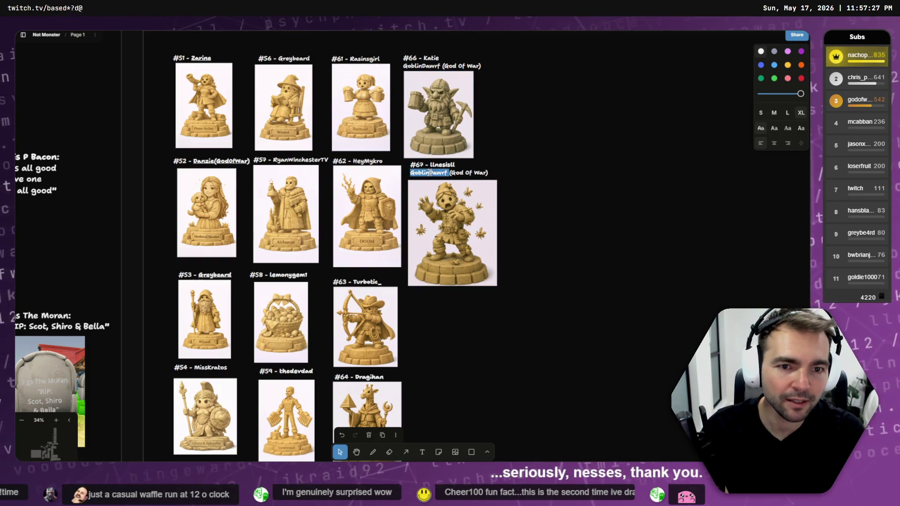
pyautogui.write('Bug')
pyautogui.hotkey('shift', 'End')
pyautogui.write('gssss')
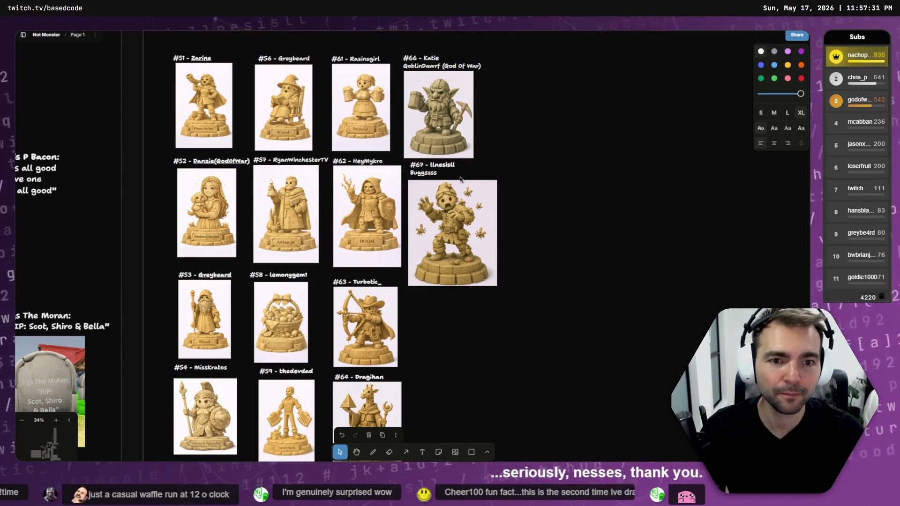
pyautogui.click(454, 223)
pyautogui.hotkey('shift', '2')
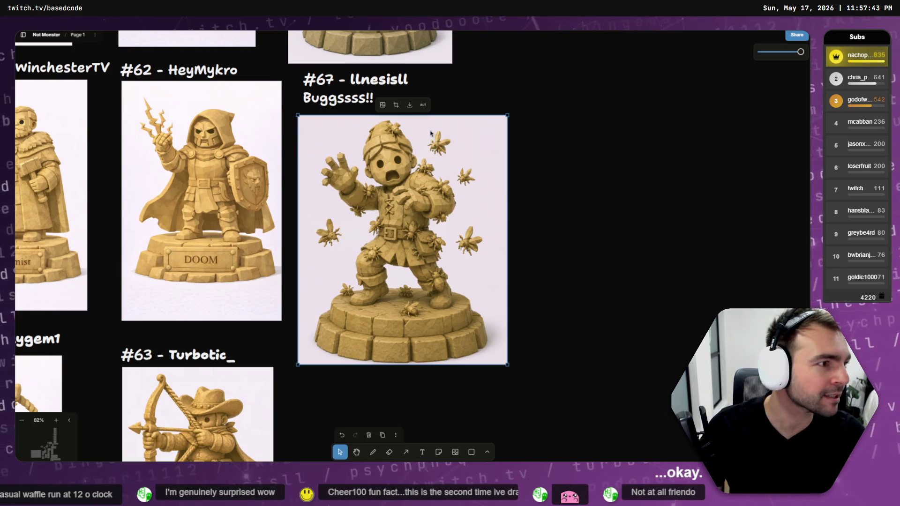
# Compare the tldraw board with the ChatGPT image, ending on the Not Monsters chat
pyautogui.scroll(1, 428, 136)
pyautogui.hotkey('alt', 'Tab')
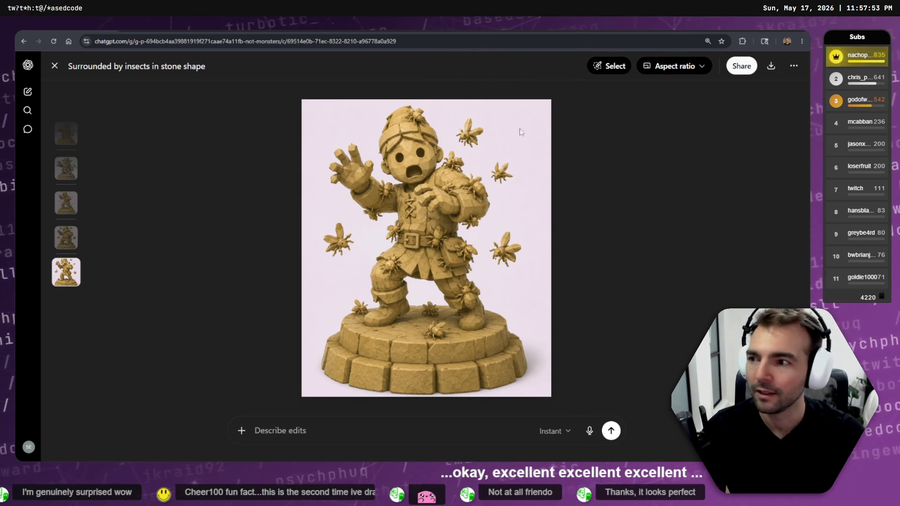
pyautogui.hotkey('alt', 'Tab')
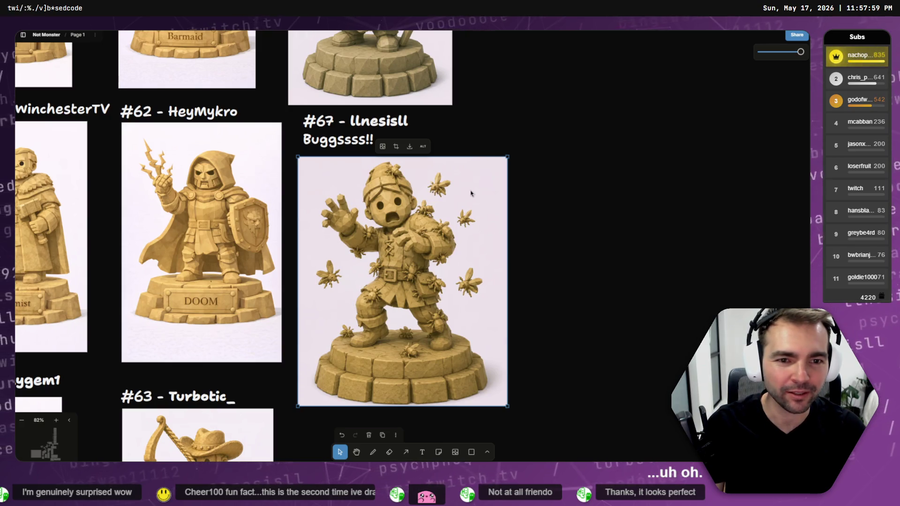
pyautogui.press('Tab')
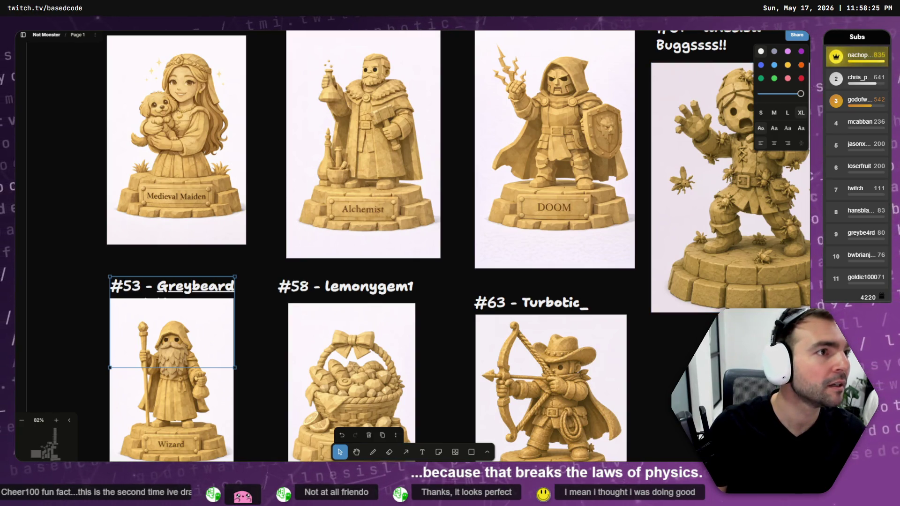
pyautogui.hotkey('alt', 'Tab')
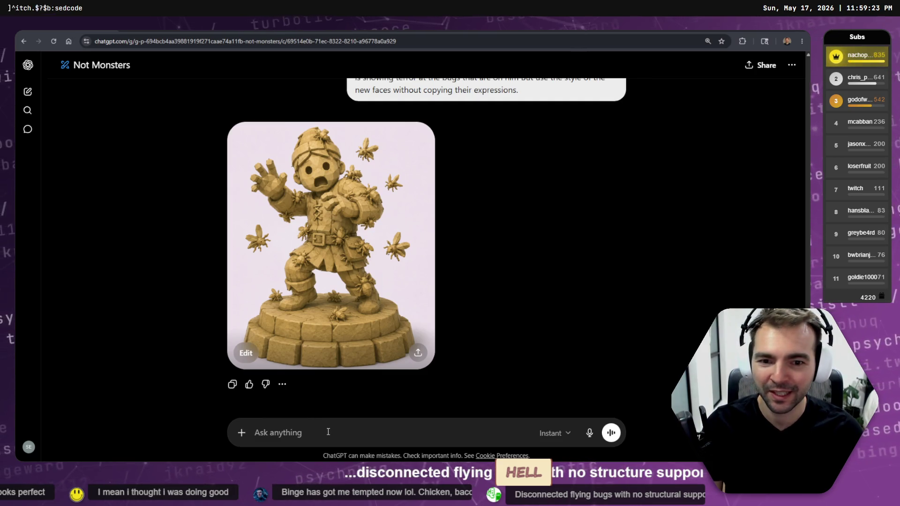
# Dictate and send a request for more, larger bugs with no flying ones
pyautogui.press('super+h')
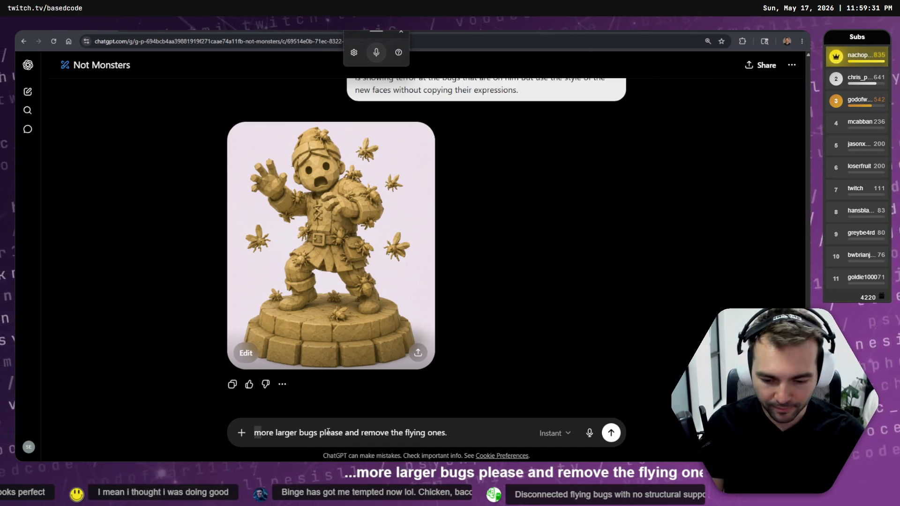
pyautogui.write('M')
pyautogui.press('Return')
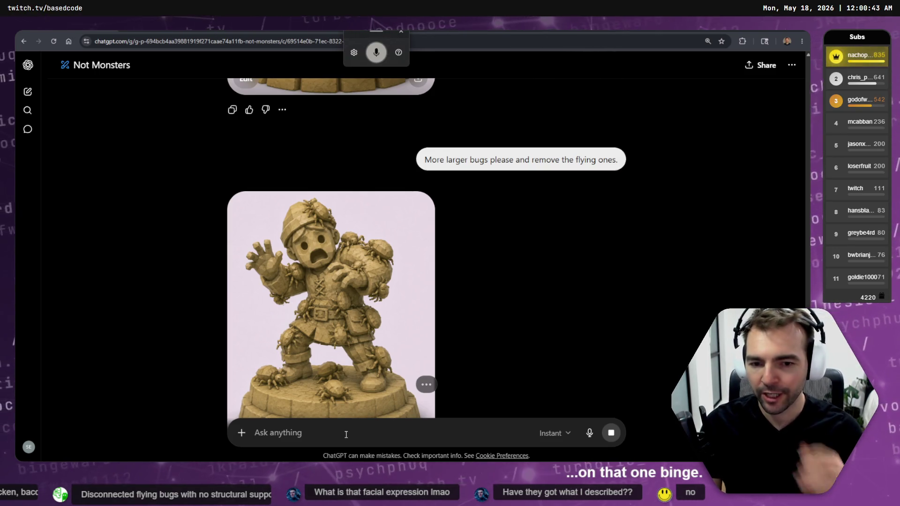
# Send a request to make the bugs lower-poly, since their legs have lots of polygons
pyautogui.write('change the shape of the bugs so that they are')
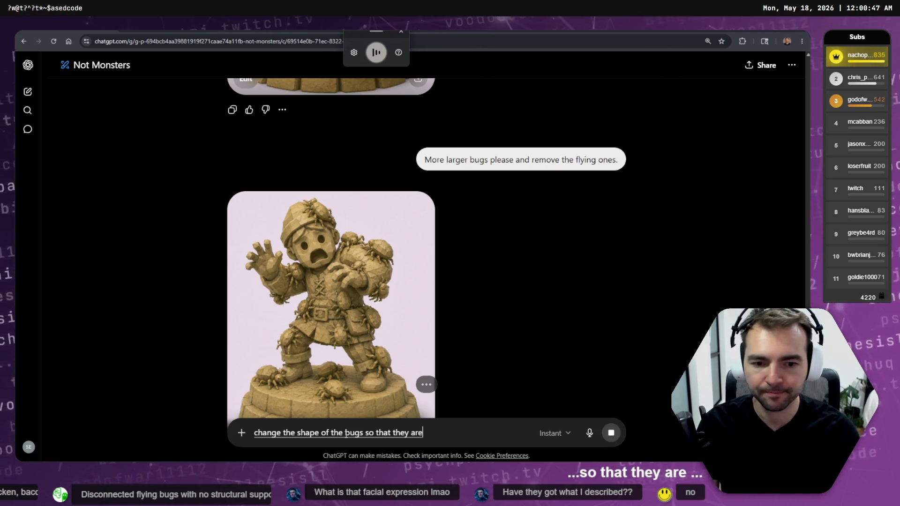
pyautogui.write(' lower Poly.')
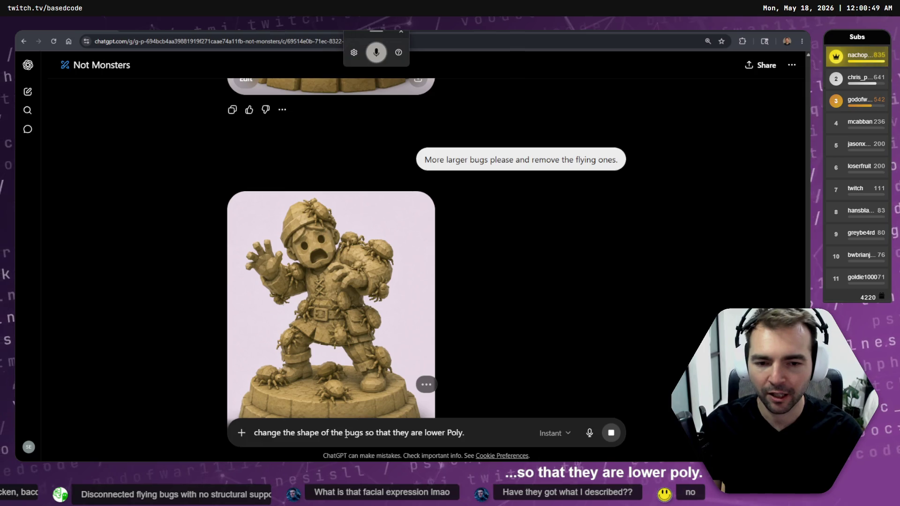
pyautogui.write(" there's lots of polygons in those")
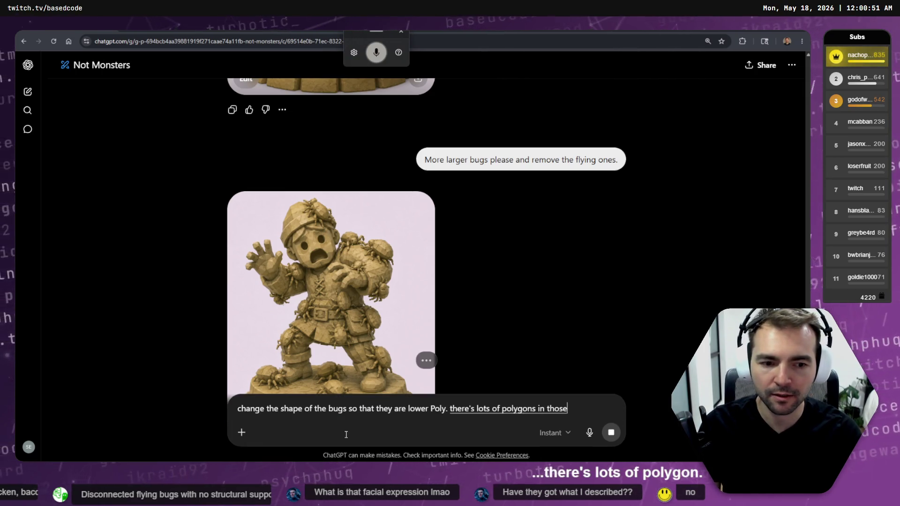
pyautogui.write(' legs.')
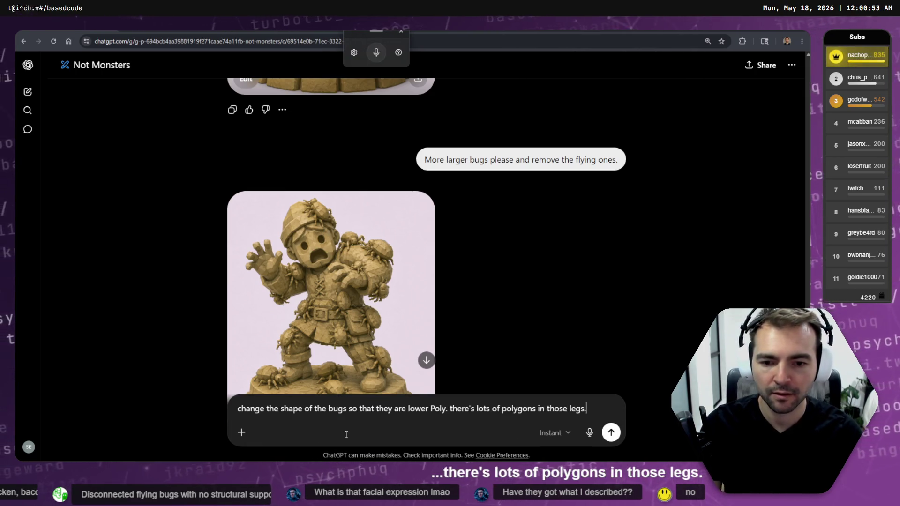
pyautogui.press('Return')
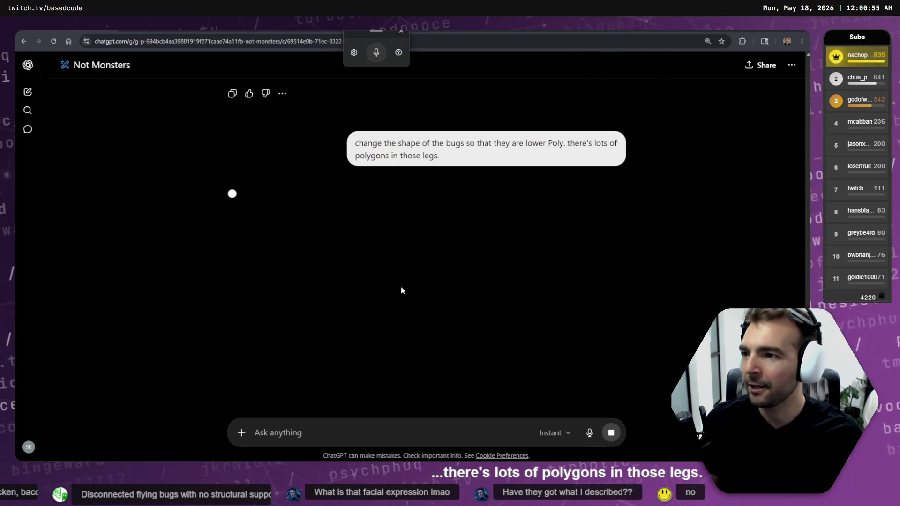
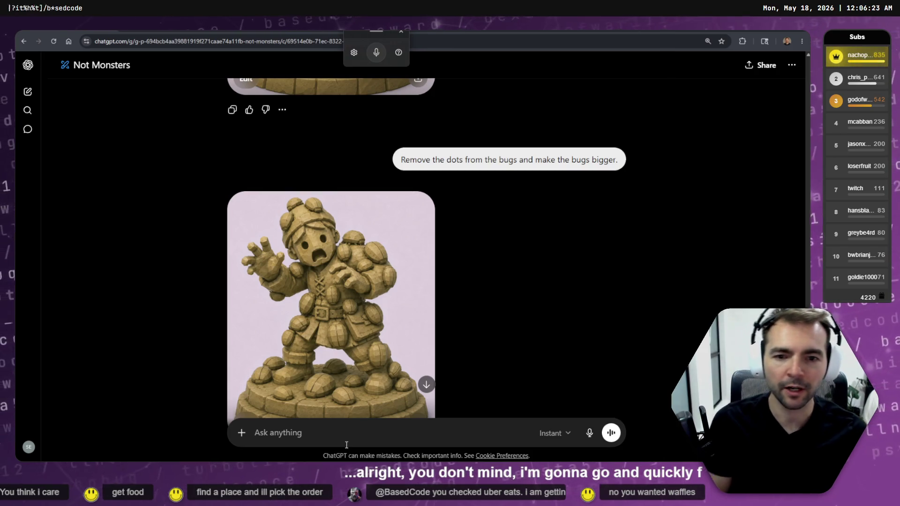
# View the revised bug-covered stone figure full size, then switch to the statue-card whiteboard
pyautogui.scroll(-1, 353, 305)
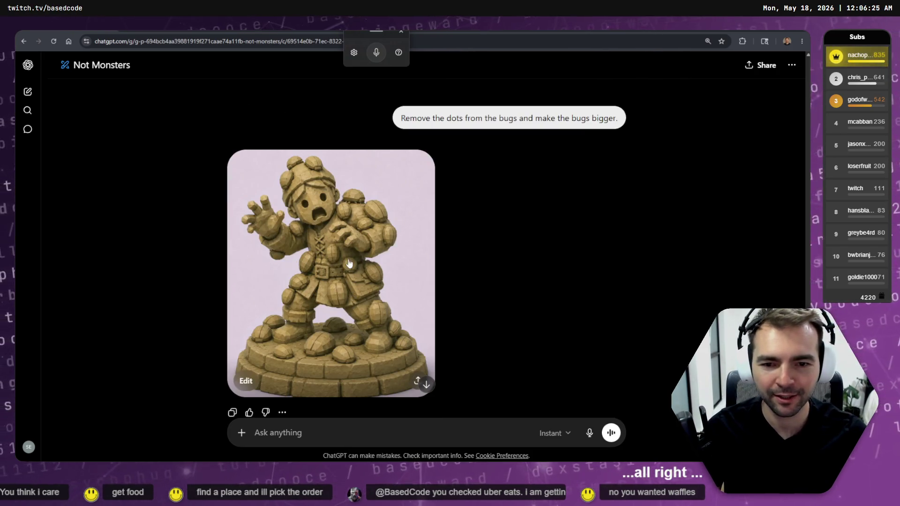
pyautogui.click(354, 259)
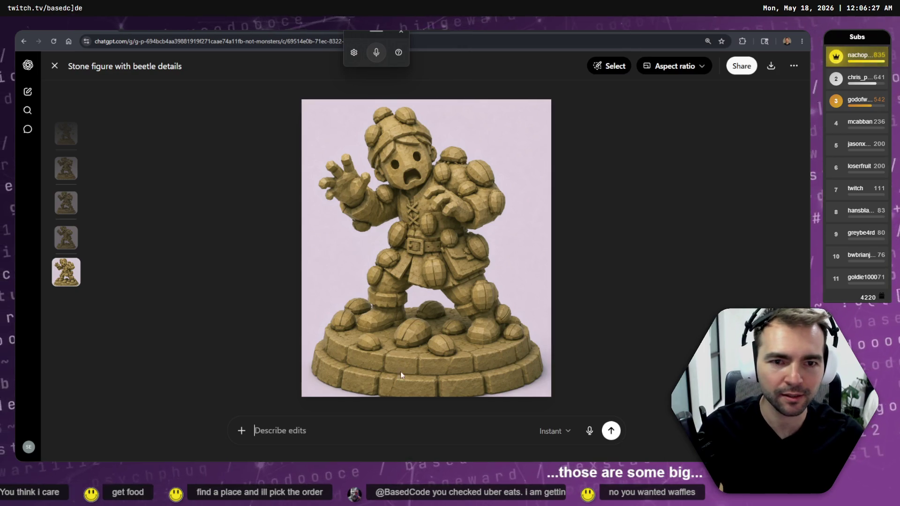
pyautogui.rightClick(393, 276)
pyautogui.click(392, 266)
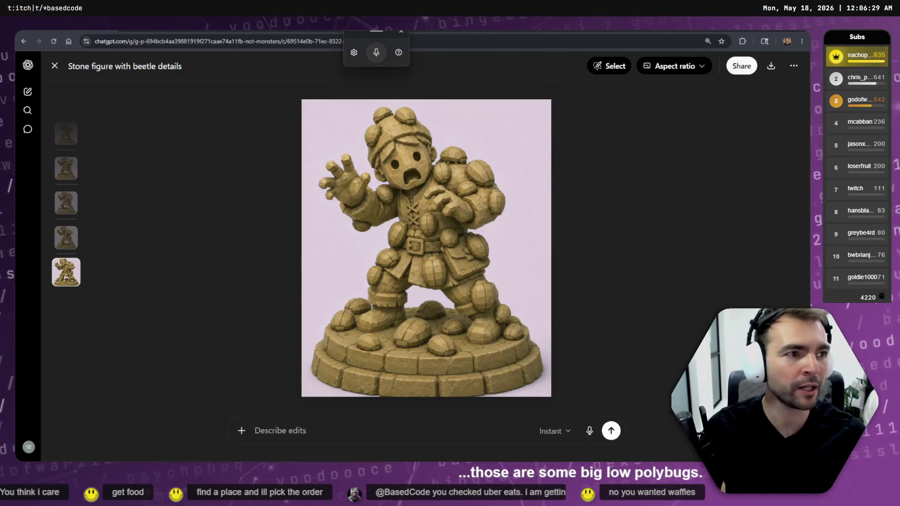
pyautogui.hotkey('alt', 'Tab')
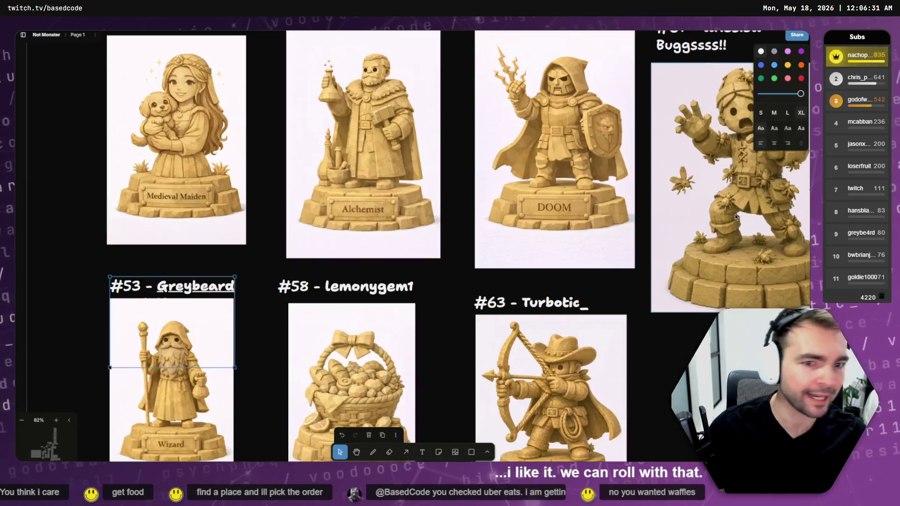
# Delete the old #67 'Buggssss!!' image and drop the new figure image onto the board
pyautogui.hscroll(5, 433, 221)
pyautogui.press('Delete')
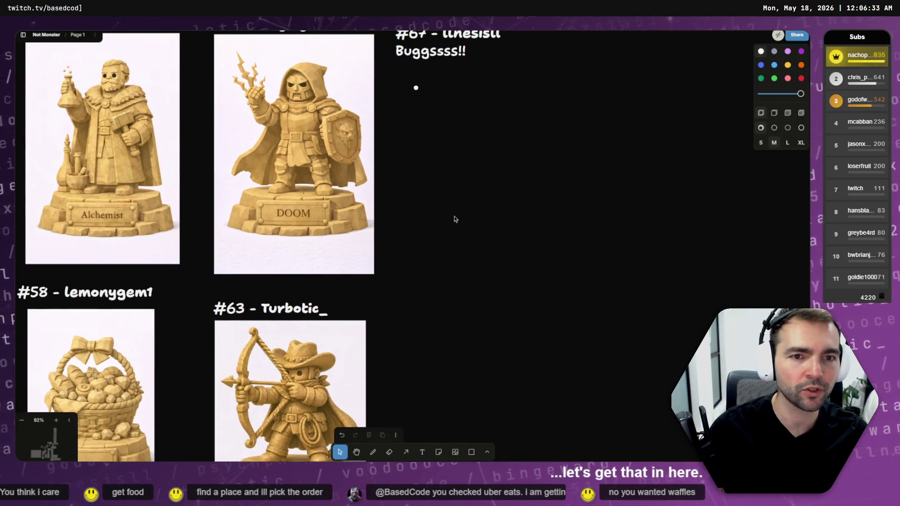
pyautogui.hotkey('alt', 'Tab')
pyautogui.moveTo(407, 209)
pyautogui.mouseDown()
pyautogui.moveTo(462, 202)
pyautogui.moveTo(464, 214)
pyautogui.moveTo(458, 207)
pyautogui.mouseUp()
pyautogui.hotkey('alt', 'Tab')
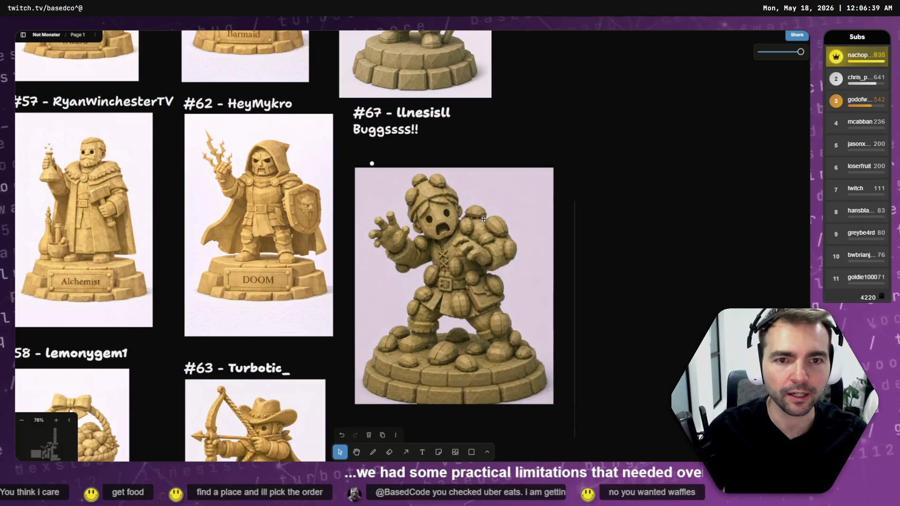
pyautogui.moveTo(445, 202); pyautogui.dragTo(601, 276)
# Place the new figure under the #67 title and shrink it to match neighbouring cards
pyautogui.click(371, 163)
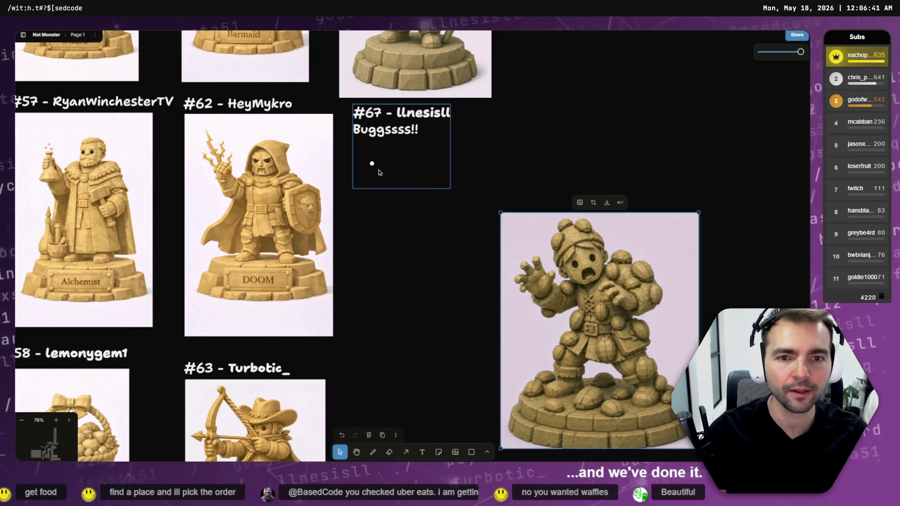
pyautogui.click(374, 163)
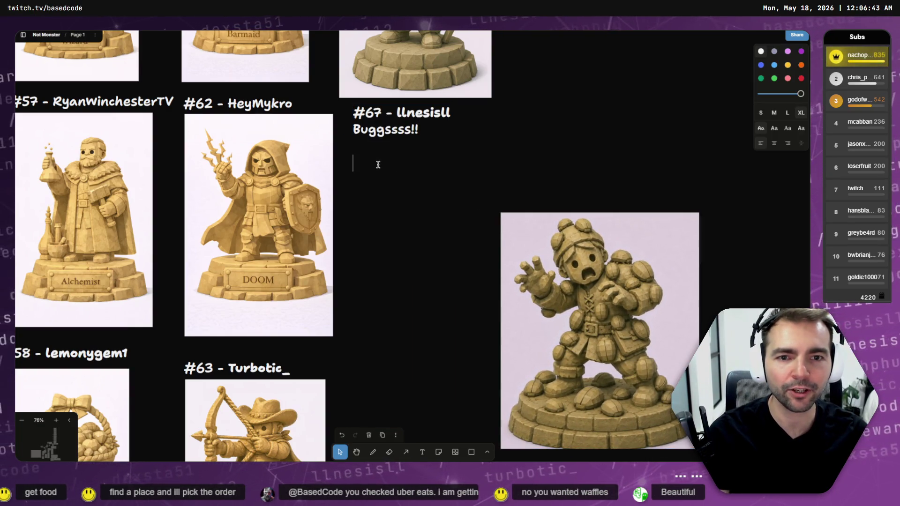
pyautogui.click(606, 298)
pyautogui.moveTo(606, 299); pyautogui.dragTo(457, 224)
pyautogui.moveTo(551, 375); pyautogui.dragTo(517, 335)
pyautogui.click(560, 319)
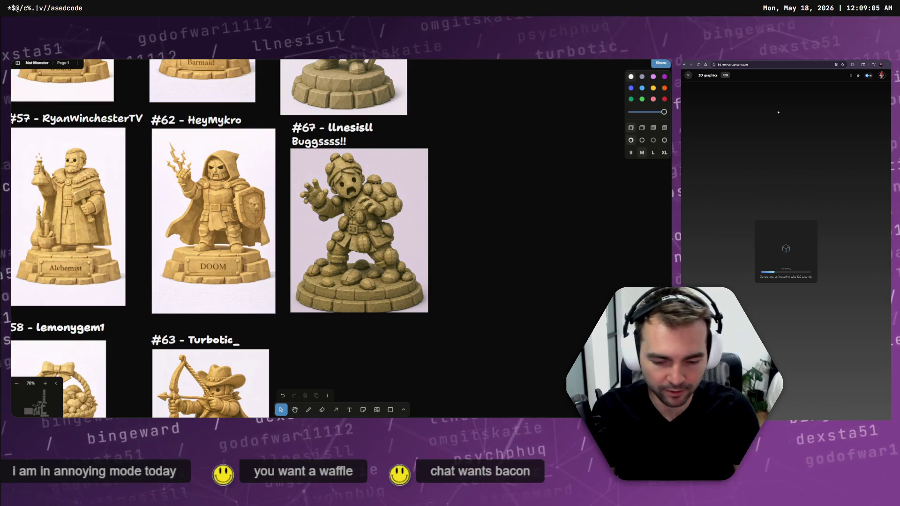
# Run the 3D generation page full screen, zoom out the board, and go to the terminal
pyautogui.press('F11')
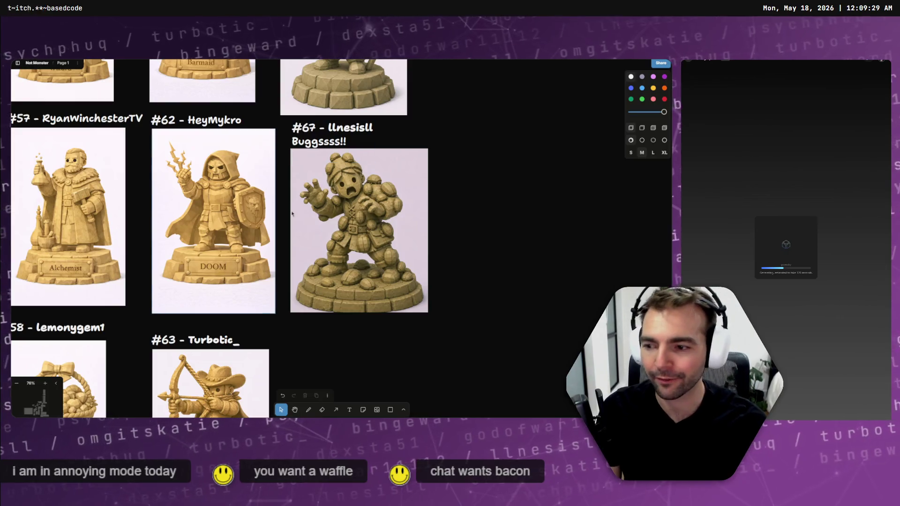
pyautogui.scroll(-5, 474, 219)
pyautogui.hscroll(2, 567, 253)
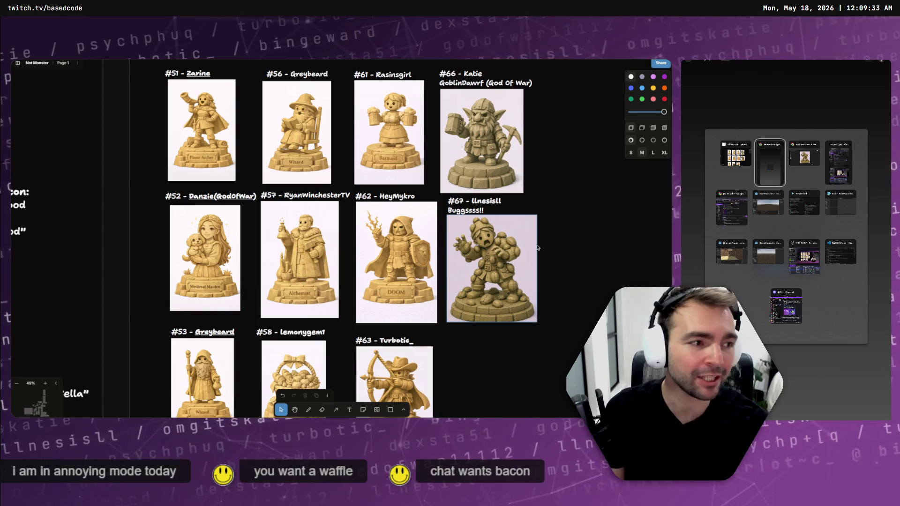
pyautogui.hotkey('alt', 'Tab')
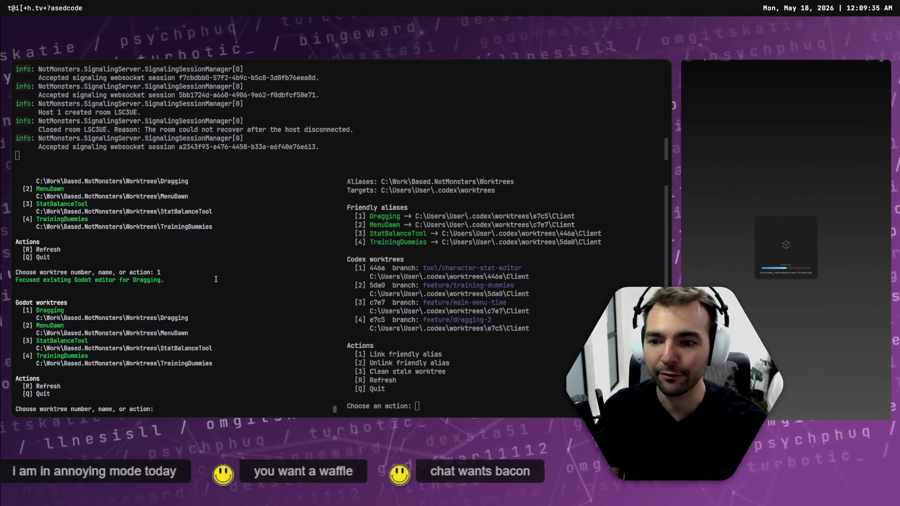
# Switch the terminal to the Codex session panes to draft the tighter-grip feedback
pyautogui.hotkey('ctrl', 'Tab')
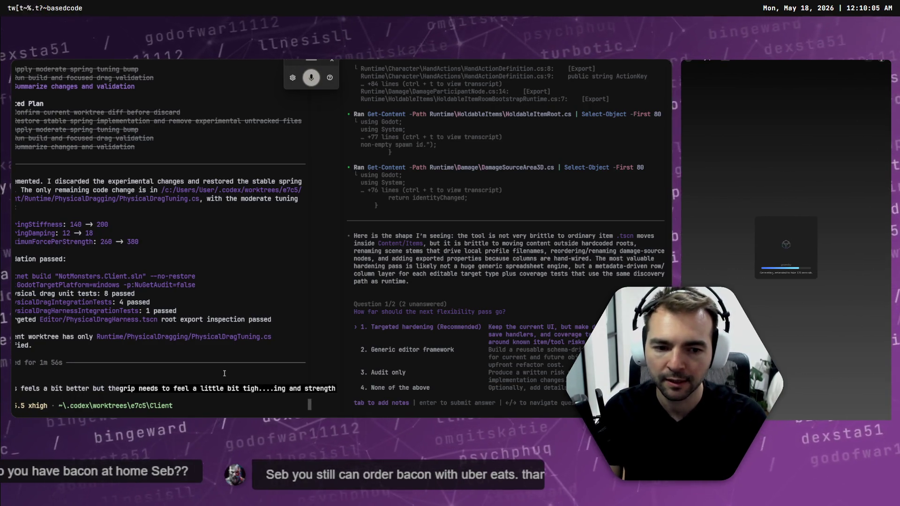
# Send the tighter-grip request, view the 3D model from the front, and answer Question 1
pyautogui.press('Return')
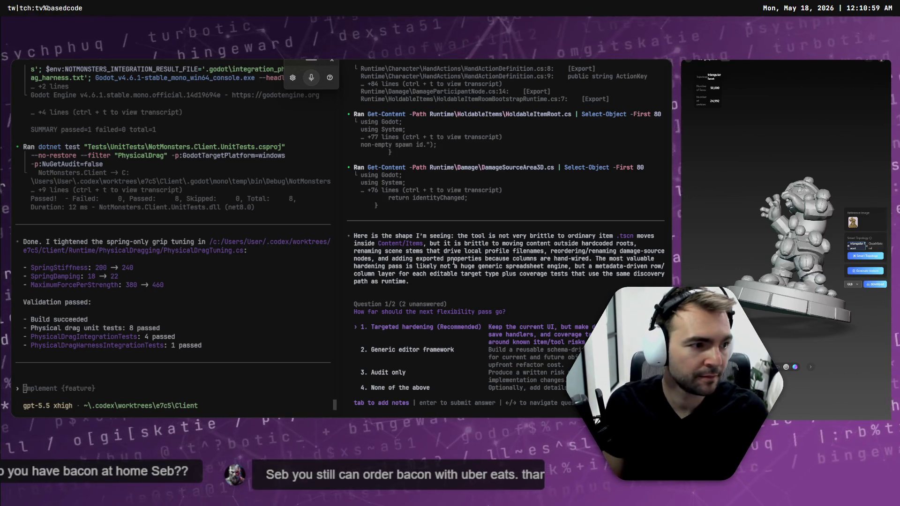
pyautogui.moveTo(781, 226); pyautogui.dragTo(826, 257)
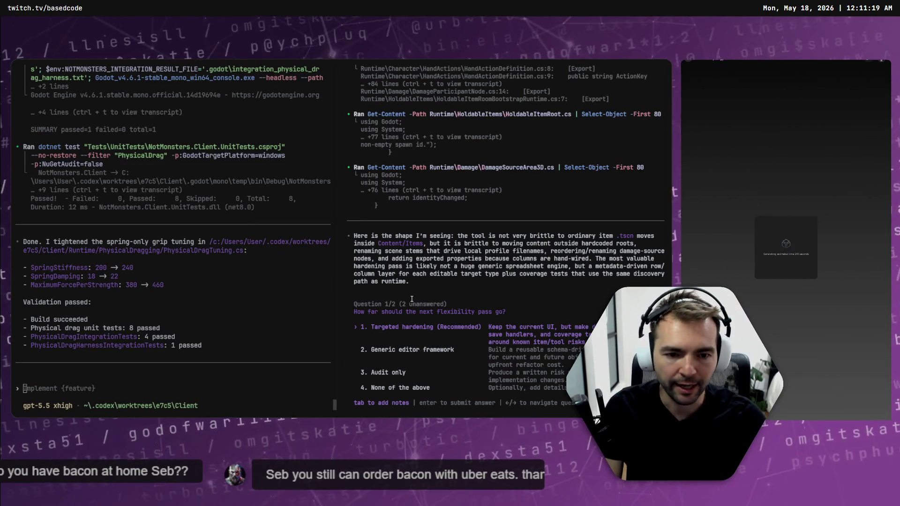
pyautogui.press('Return')
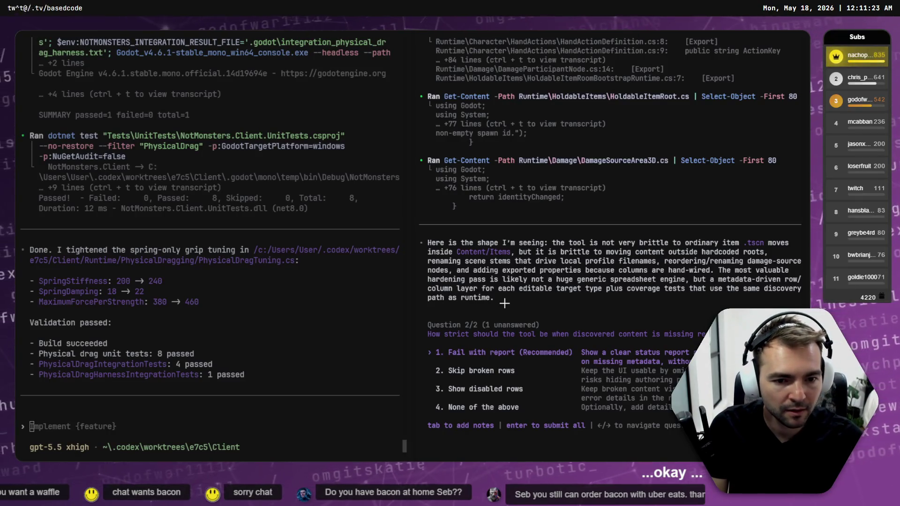
# Answer Targeted hardening for the first question and Fail with report for the second, submitting both
pyautogui.press('Left')
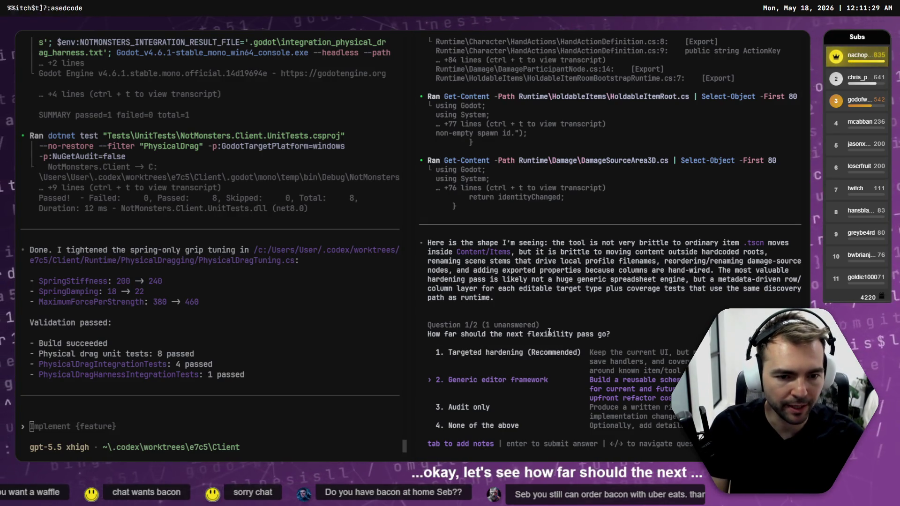
pyautogui.press('Up')
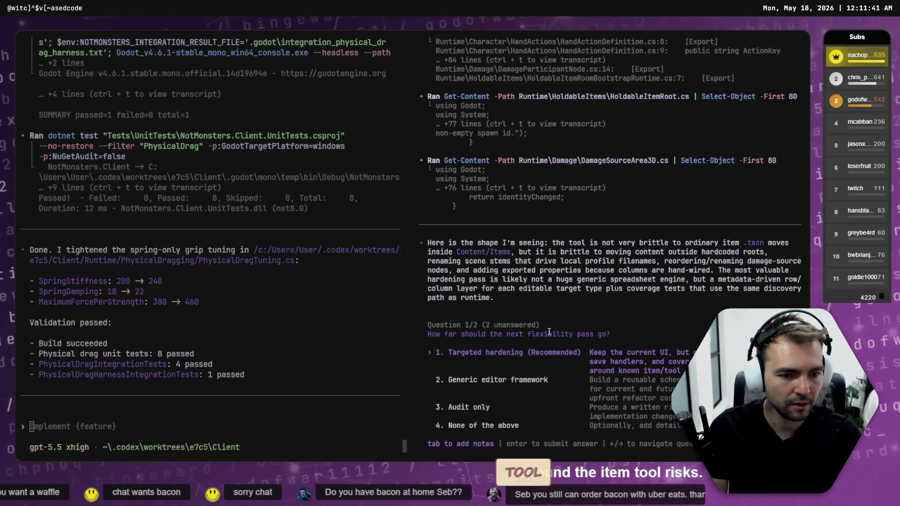
pyautogui.press('Return')
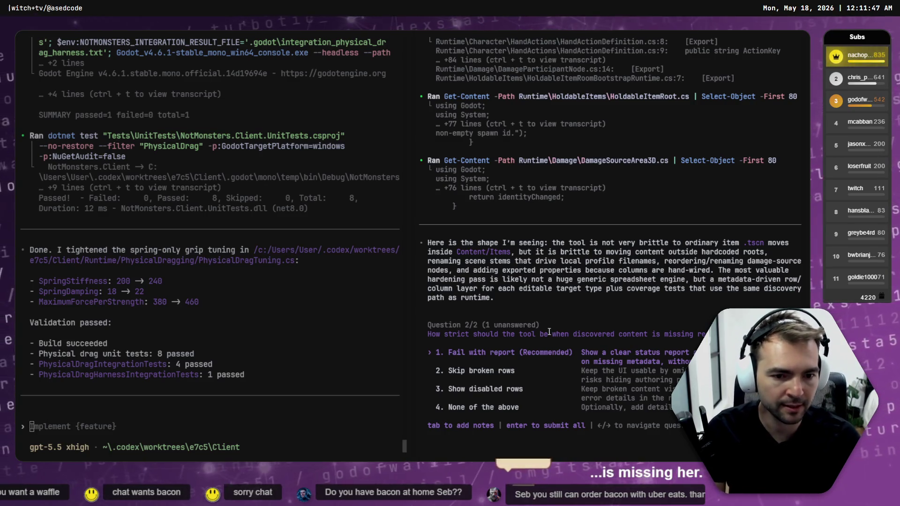
pyautogui.press('Return')
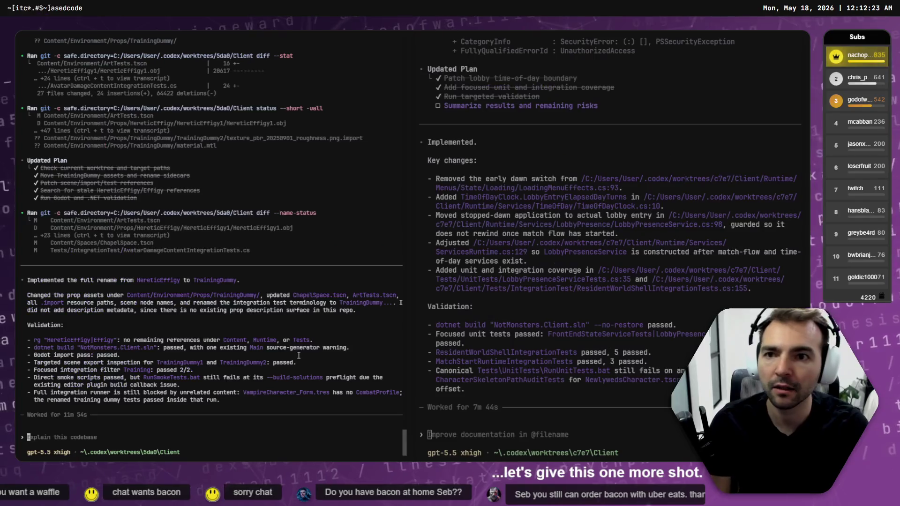
# Open worktree 1 (Dragging) in Godot from the worktree manager and close the harness launcher
pyautogui.hotkey('ctrl', 'Tab')
pyautogui.hotkey('ctrl', 'Tab')
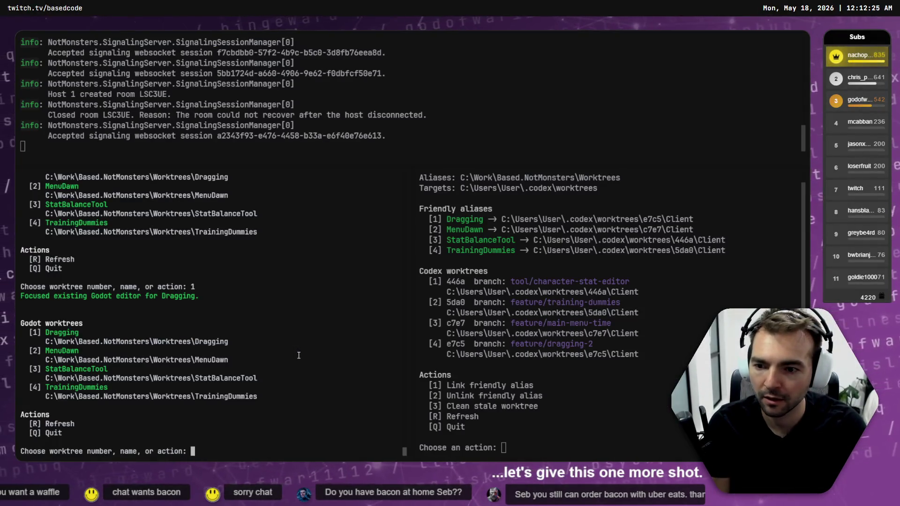
pyautogui.write('1')
pyautogui.press('Return')
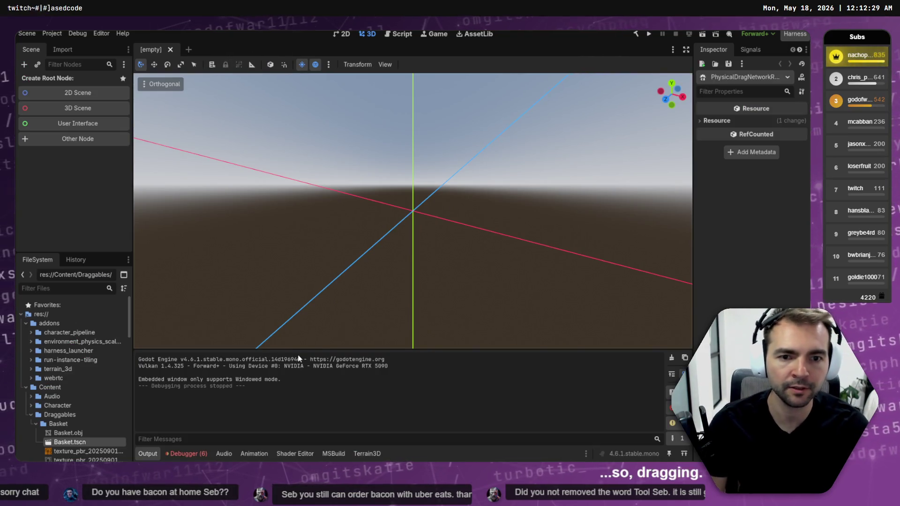
pyautogui.press('F7')
pyautogui.press('Return')
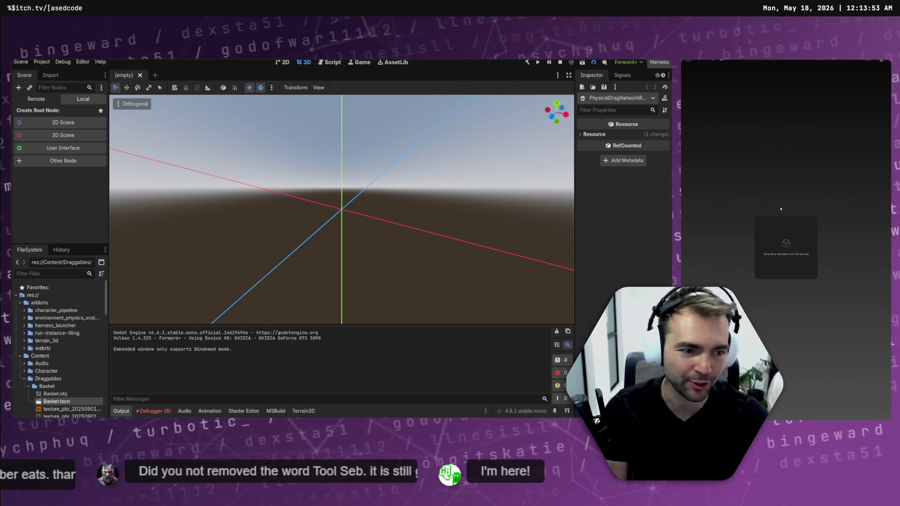
# Clear all six logged errors from the Debugger's Errors list
pyautogui.click(154, 411)
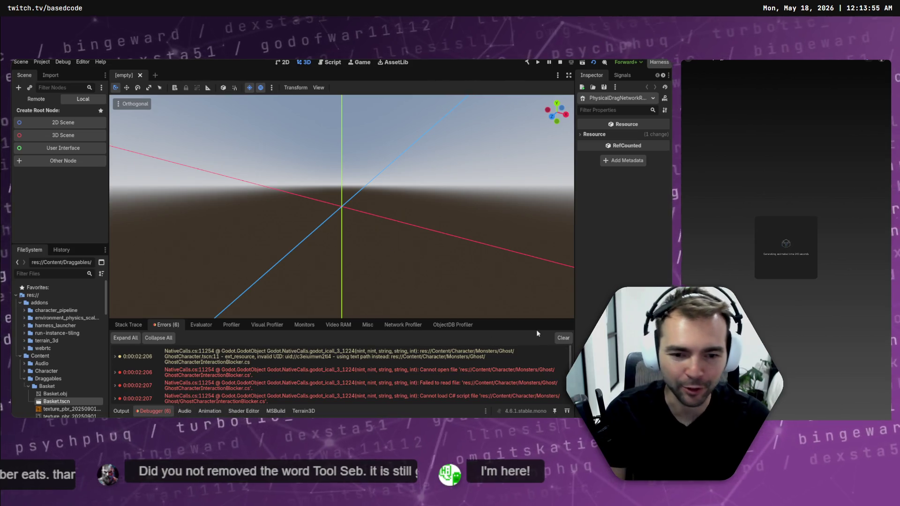
pyautogui.click(566, 340)
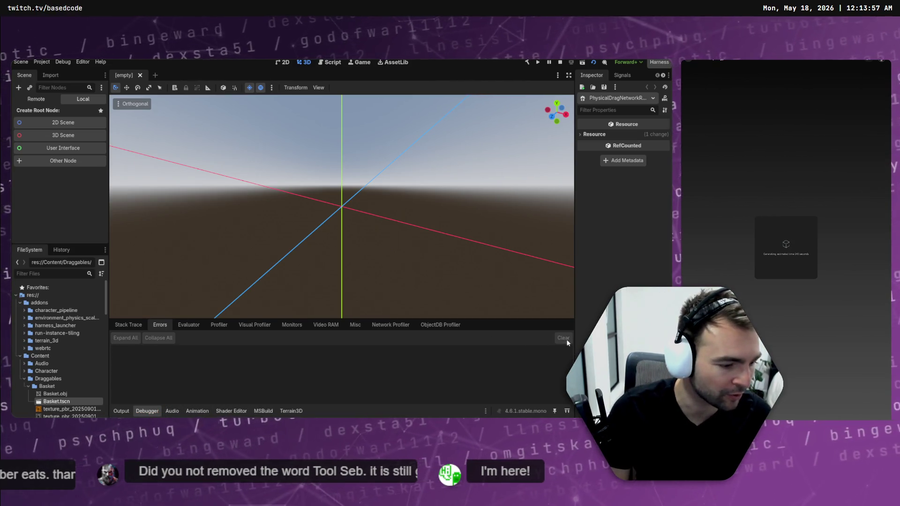
pyautogui.moveTo(262, 223); pyautogui.dragTo(292, 204)
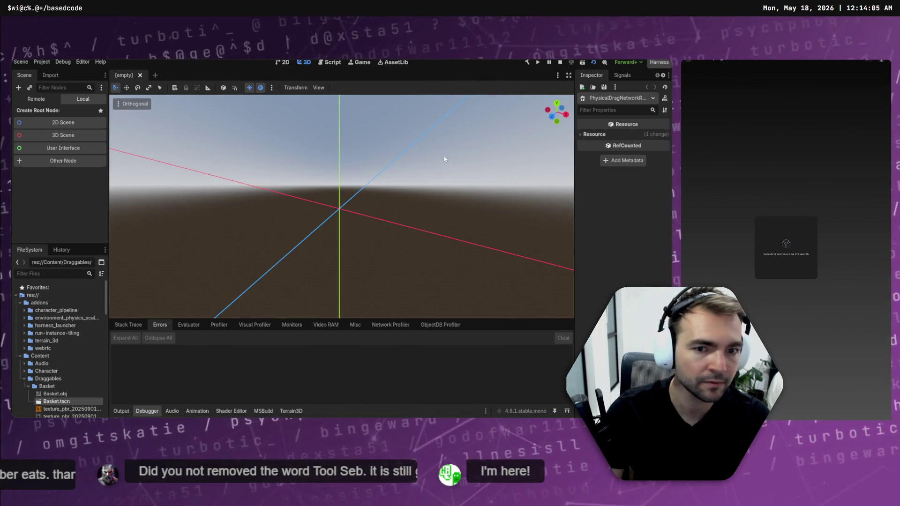
pyautogui.hotkey('ctrl', 'shift', 'h')
# Launch the Physical Drag harness and test latching and releasing both grips
pyautogui.click(325, 174)
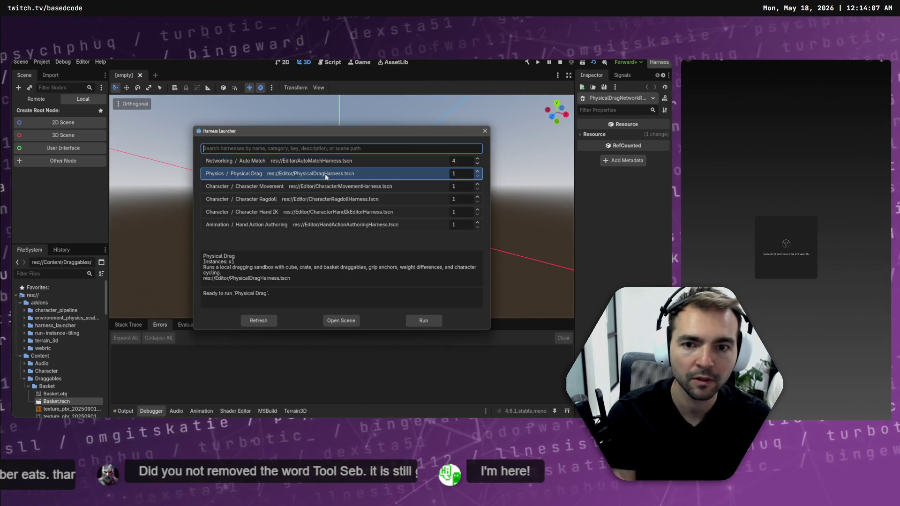
pyautogui.doubleClick(324, 173)
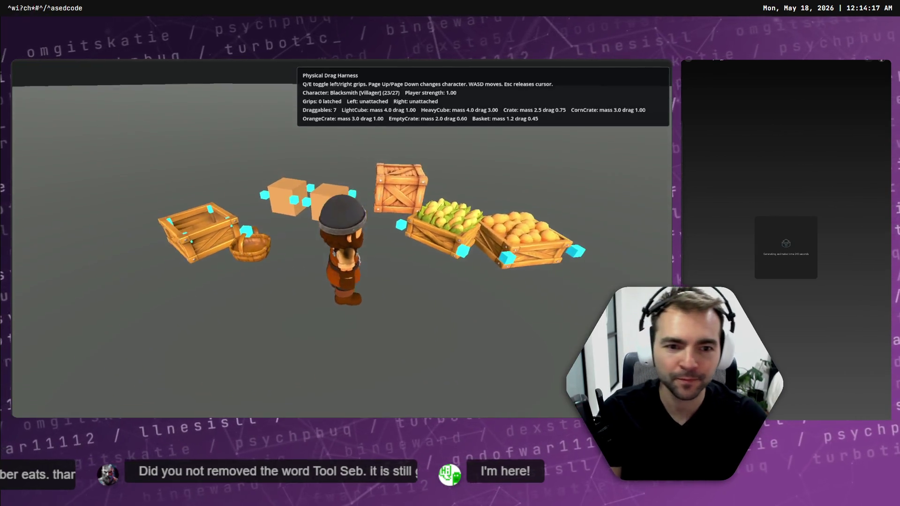
pyautogui.press('e')
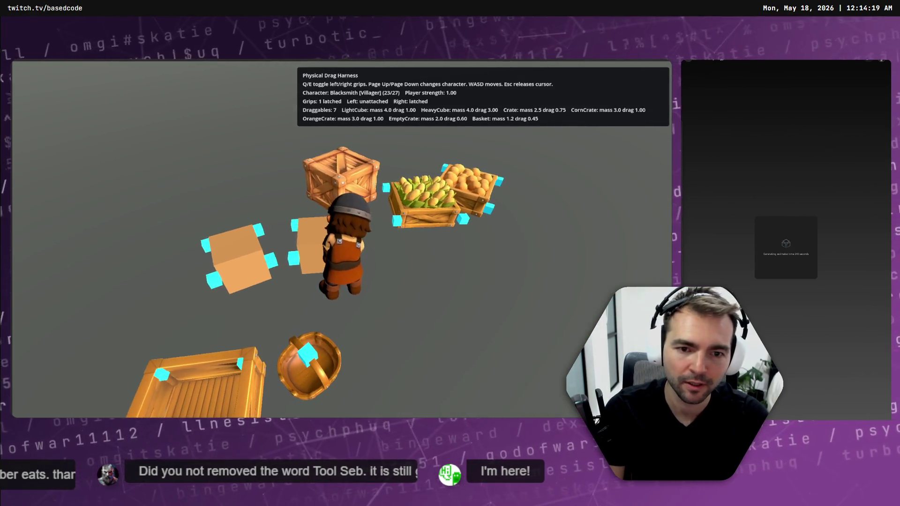
pyautogui.press('q')
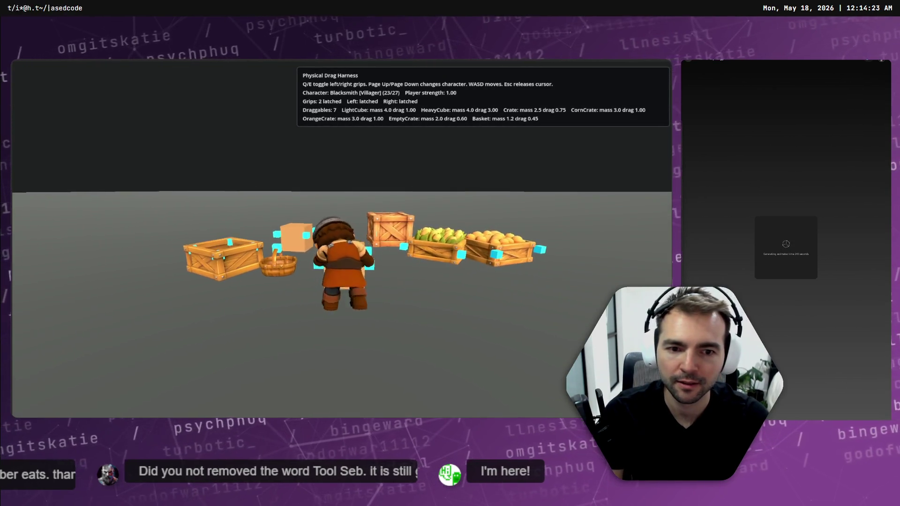
pyautogui.press('e')
pyautogui.press('q')
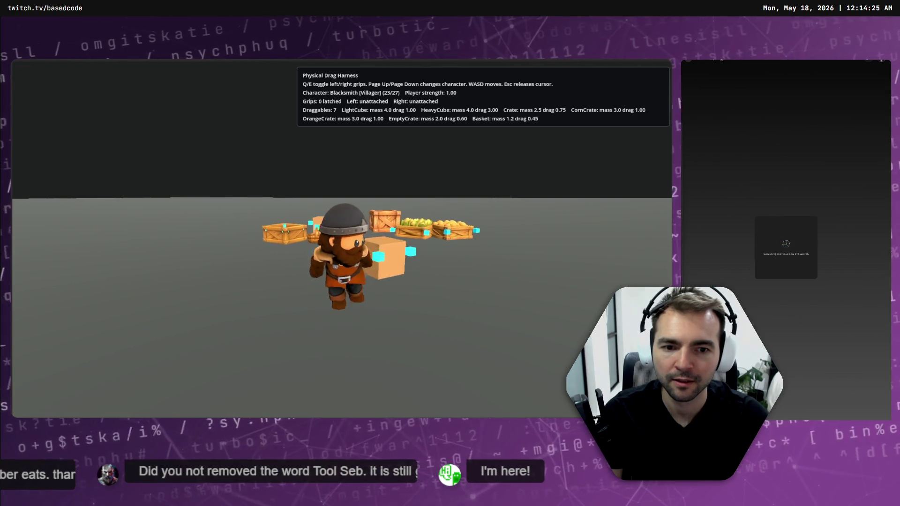
# Latch the left grip onto the cube and drag it around the floor
pyautogui.press('w')
pyautogui.press('q')
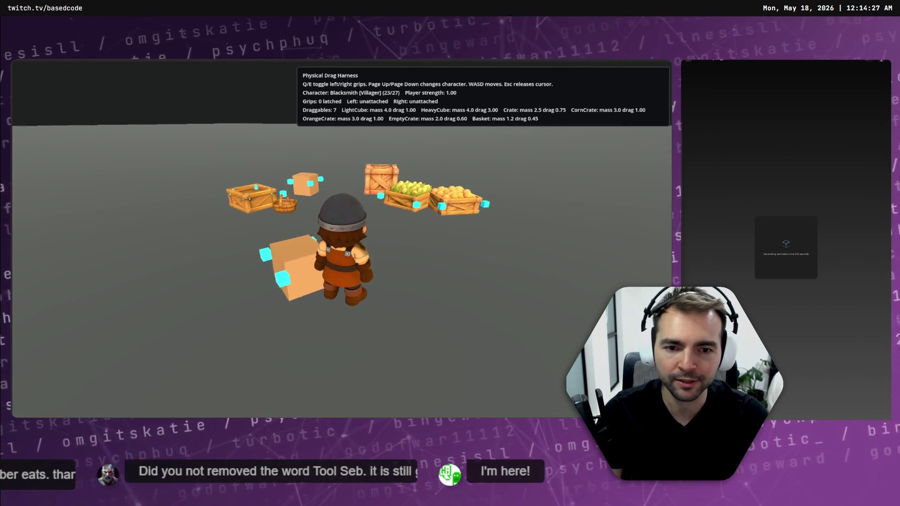
pyautogui.press('d')
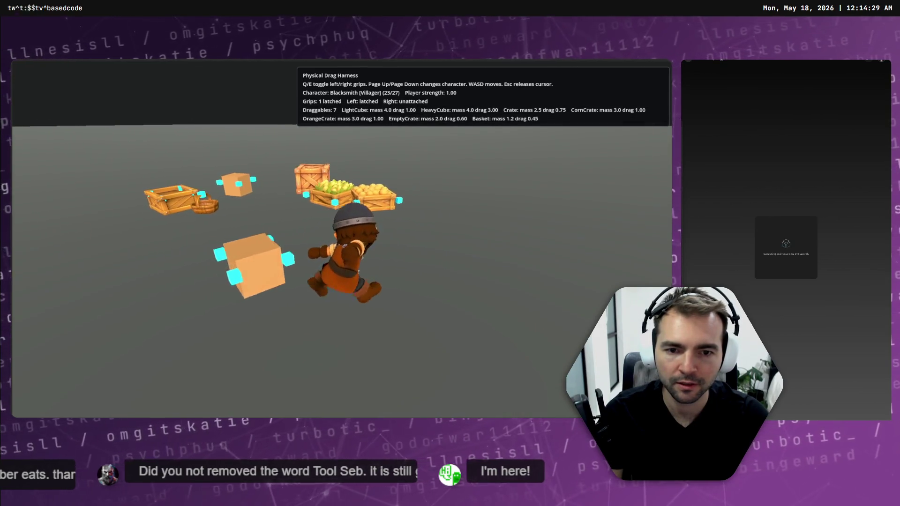
pyautogui.press('s')
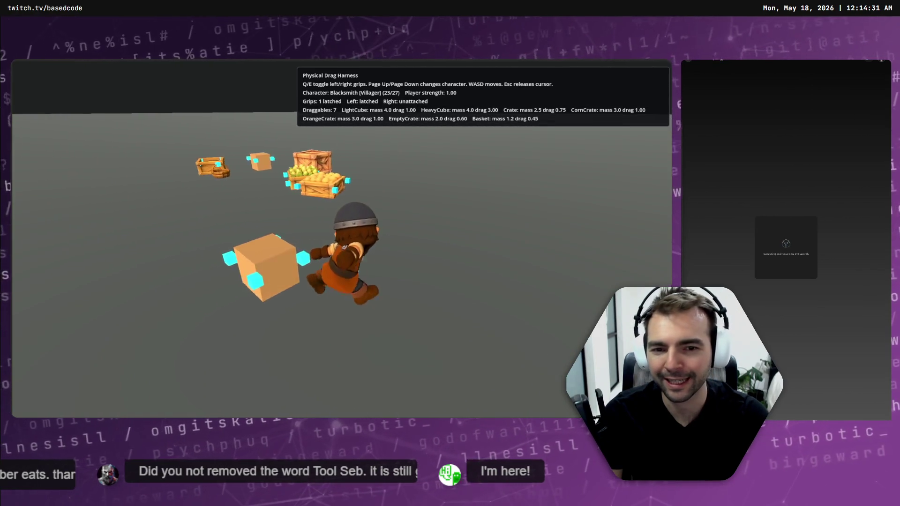
pyautogui.press('d')
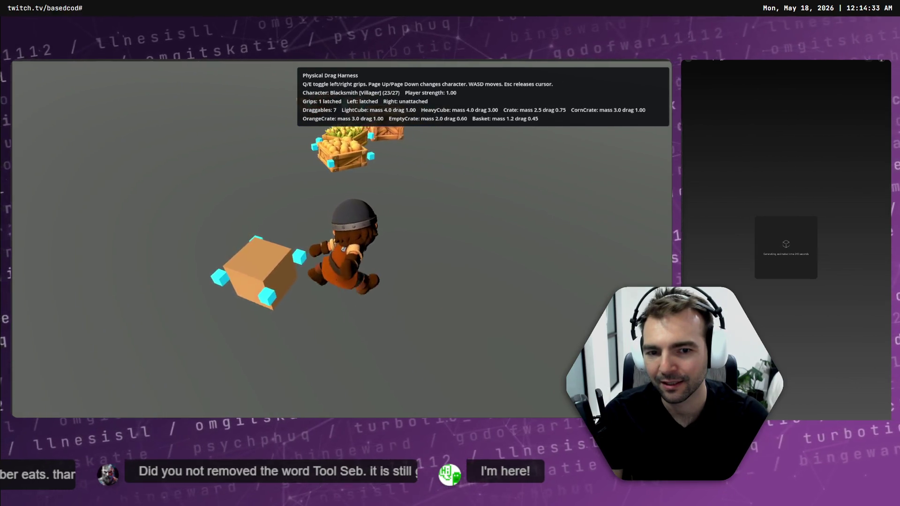
pyautogui.press('w')
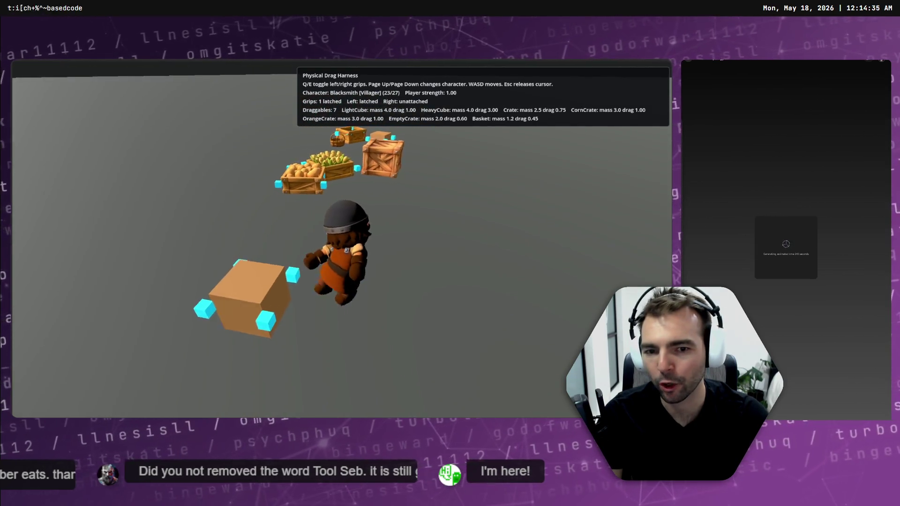
pyautogui.press('d')
# Stop the game and open PhysicalDragHarness.tscn via a 'Harness' FileSystem filter
pyautogui.press('F8')
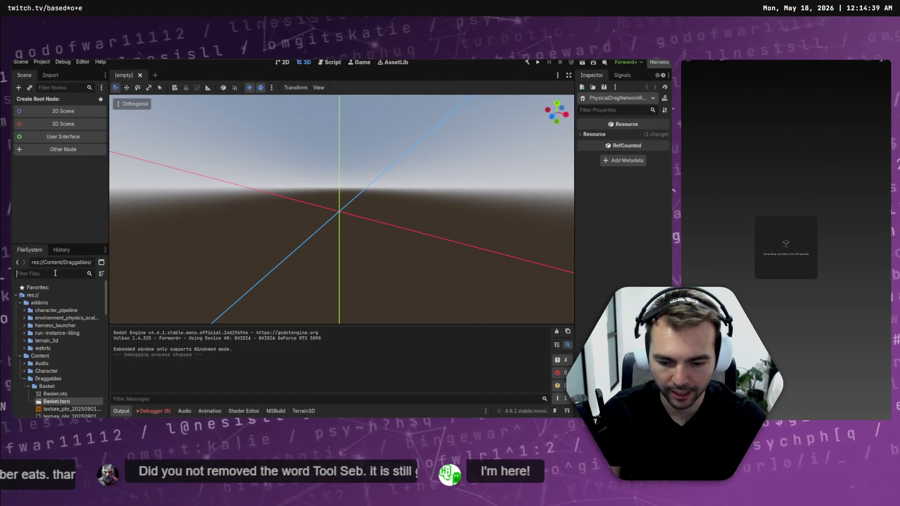
pyautogui.write('Harness')
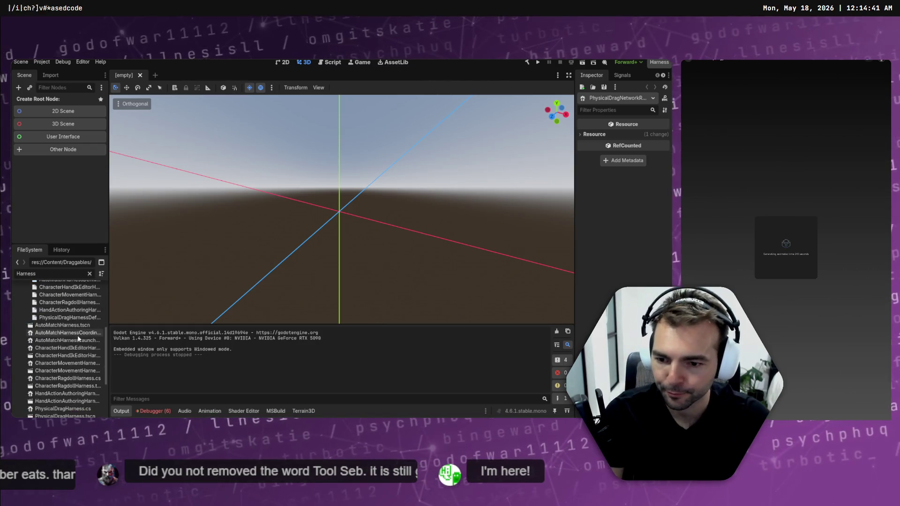
pyautogui.scroll(-5, 70, 337)
pyautogui.doubleClick(73, 334)
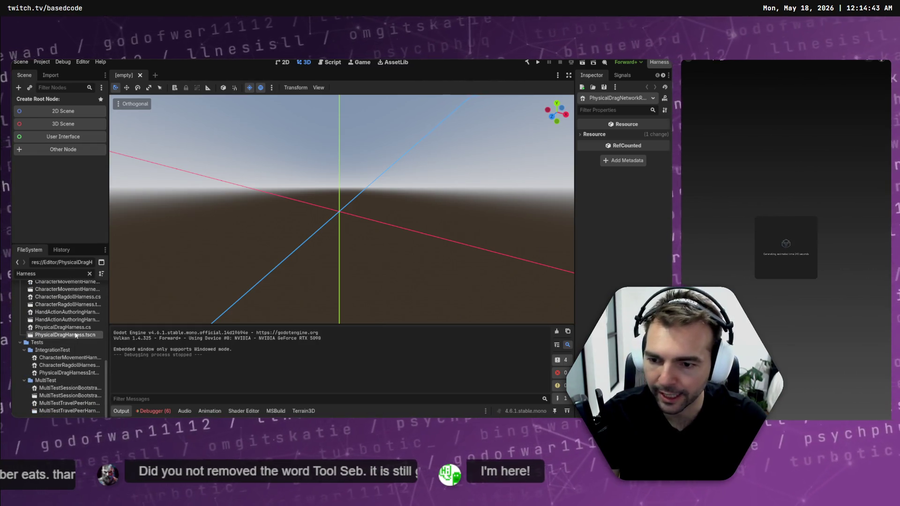
# Frame HeavyCube and open the DebugDragCube scene it is built from
pyautogui.click(323, 195)
pyautogui.scroll(5, 323, 195)
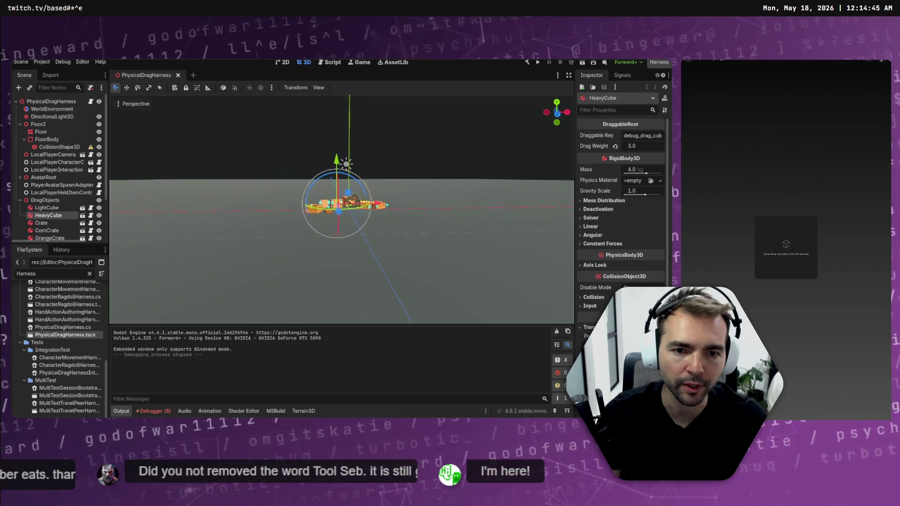
pyautogui.press('f')
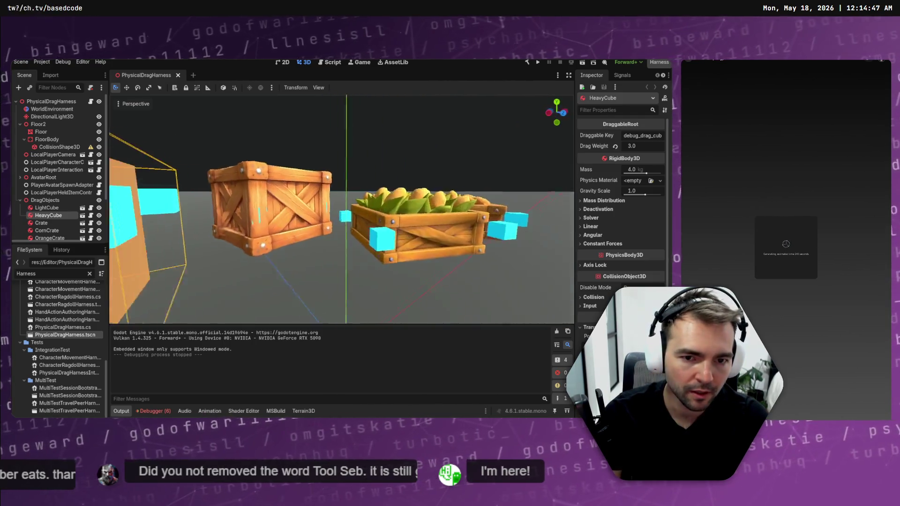
pyautogui.scroll(-5, 150, 217)
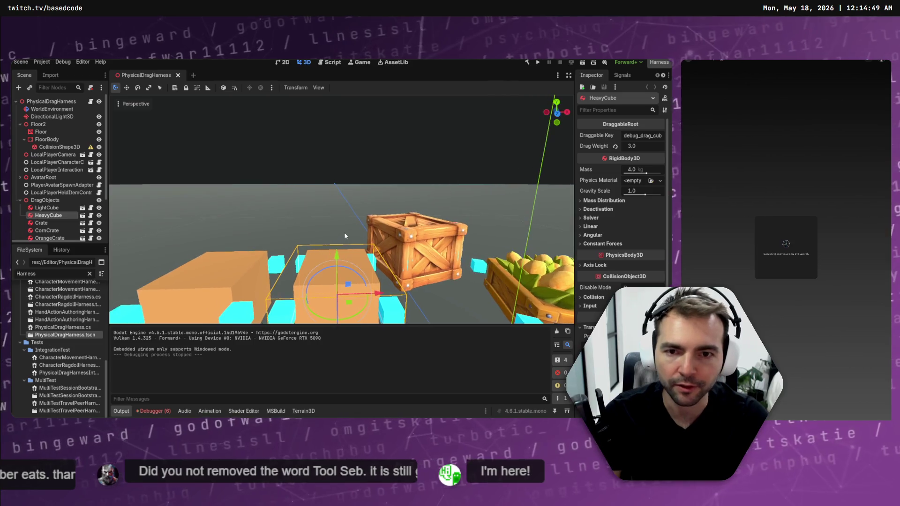
pyautogui.click(82, 216)
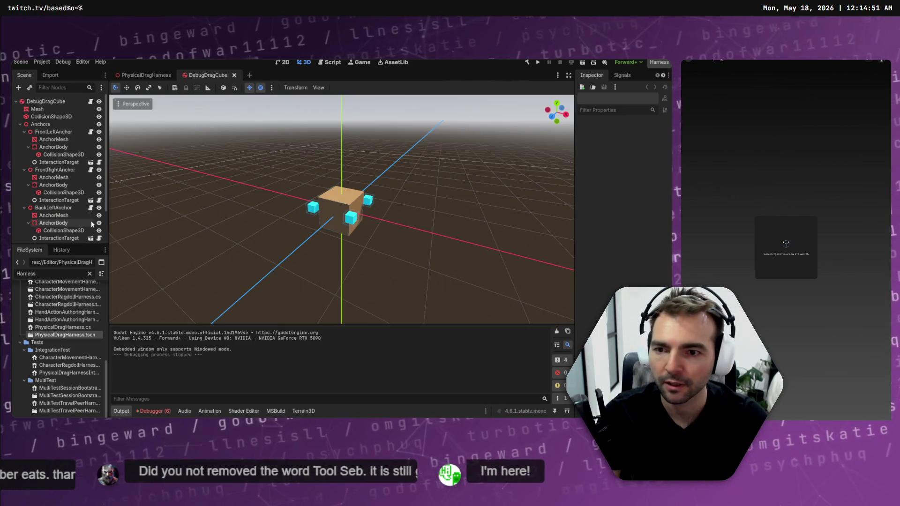
# Select the cube's mesh and back-right anchor shape and view the cube from the front
pyautogui.click(355, 207)
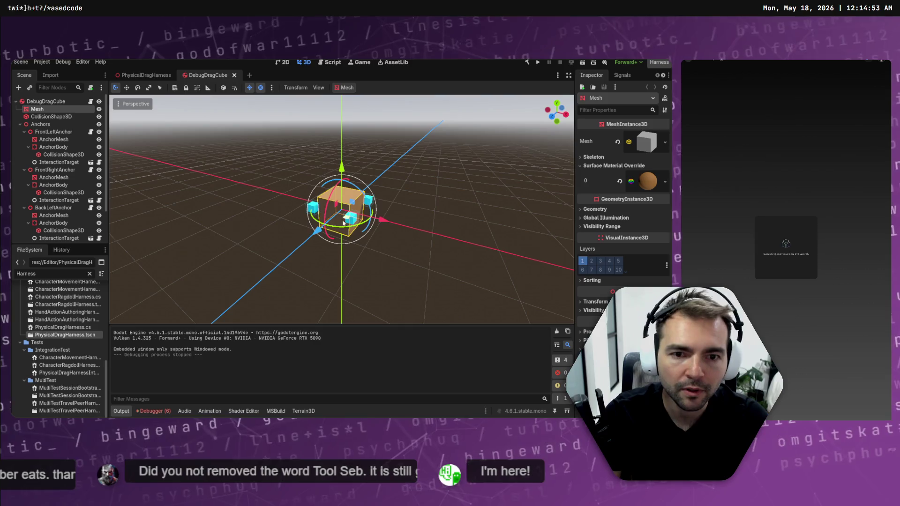
pyautogui.click(351, 217)
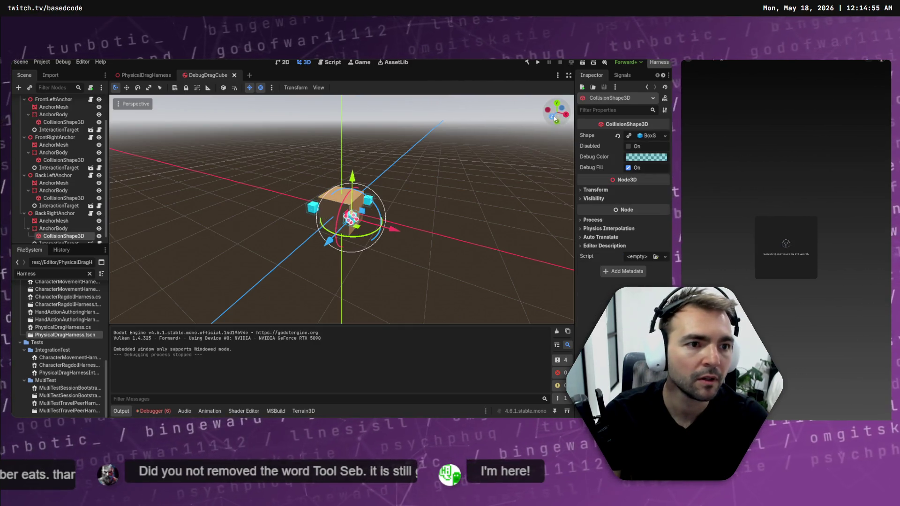
pyautogui.click(552, 116)
pyautogui.press('w')
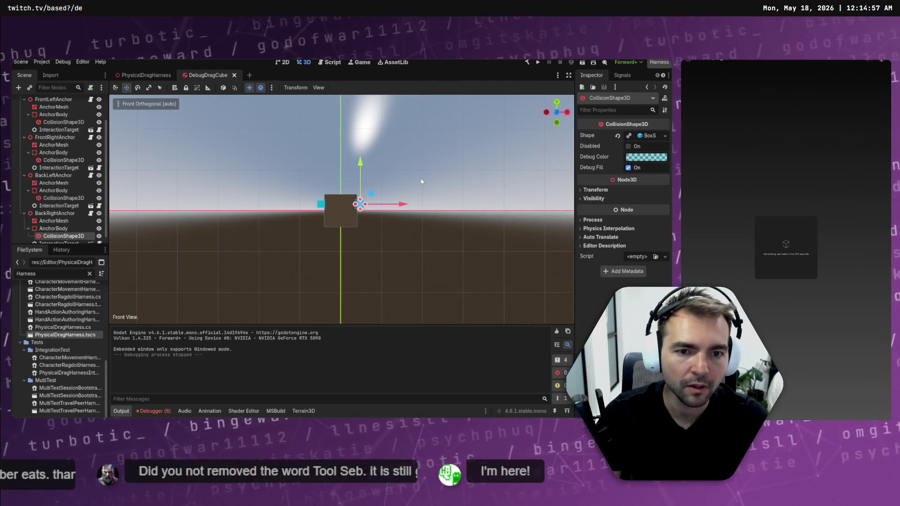
pyautogui.scroll(5, 408, 201)
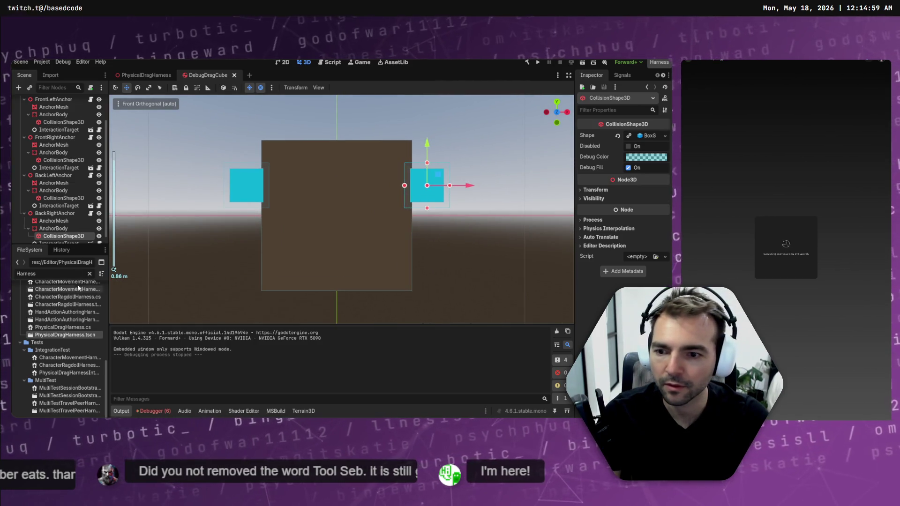
pyautogui.scroll(-1, 78, 208)
# Fold up the anchor entries and select BackRightAnchor and FrontRightAnchor in the Scene tree
pyautogui.click(53, 213)
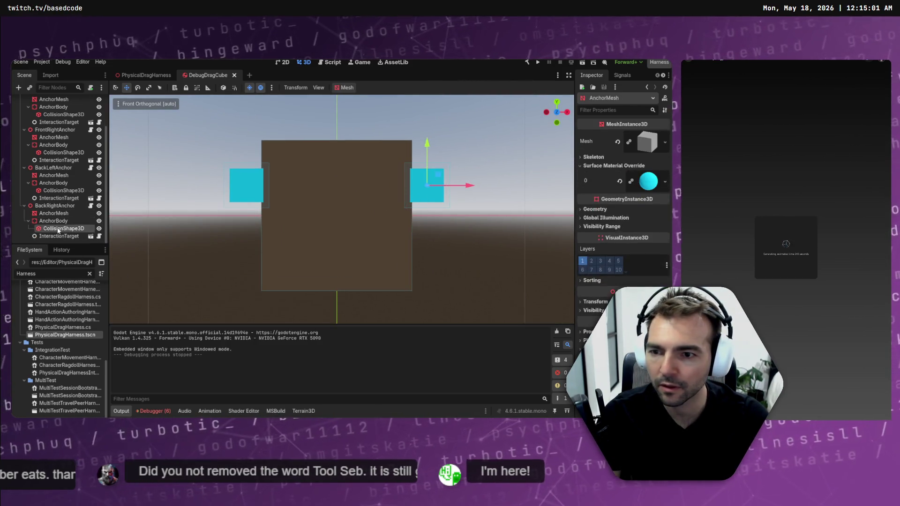
pyautogui.click(63, 228)
pyautogui.click(47, 206)
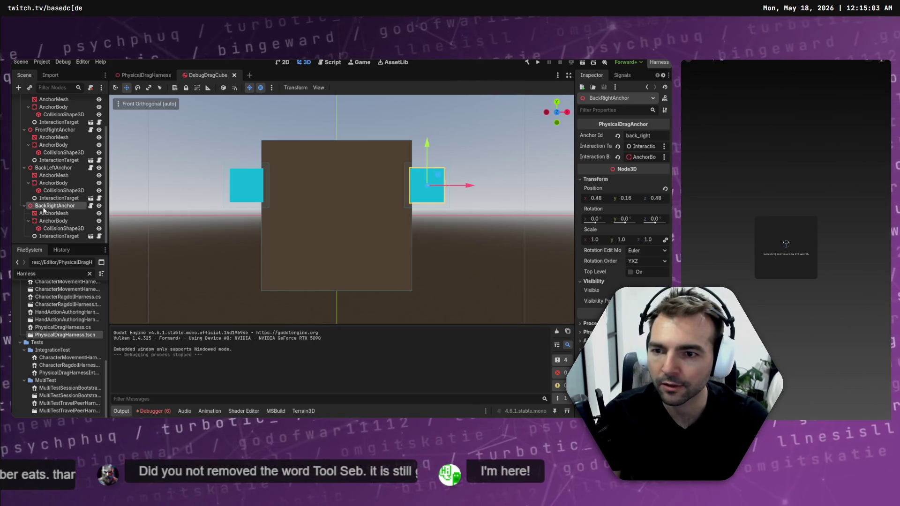
pyautogui.click(24, 206)
pyautogui.click(39, 198)
pyautogui.click(24, 198)
pyautogui.click(51, 169)
pyautogui.click(24, 169)
pyautogui.click(52, 132)
pyautogui.click(24, 132)
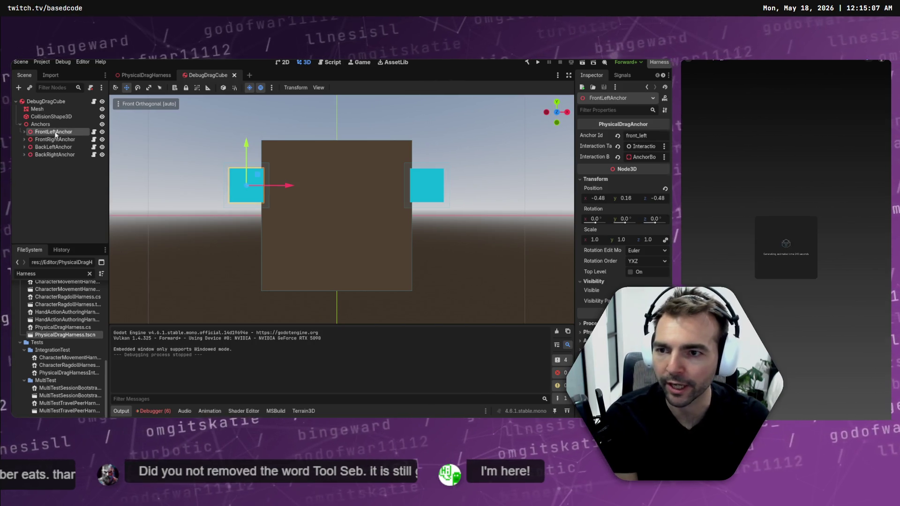
pyautogui.click(70, 154)
pyautogui.keyDown('ctrl'); pyautogui.click(55, 139); pyautogui.keyUp('ctrl')
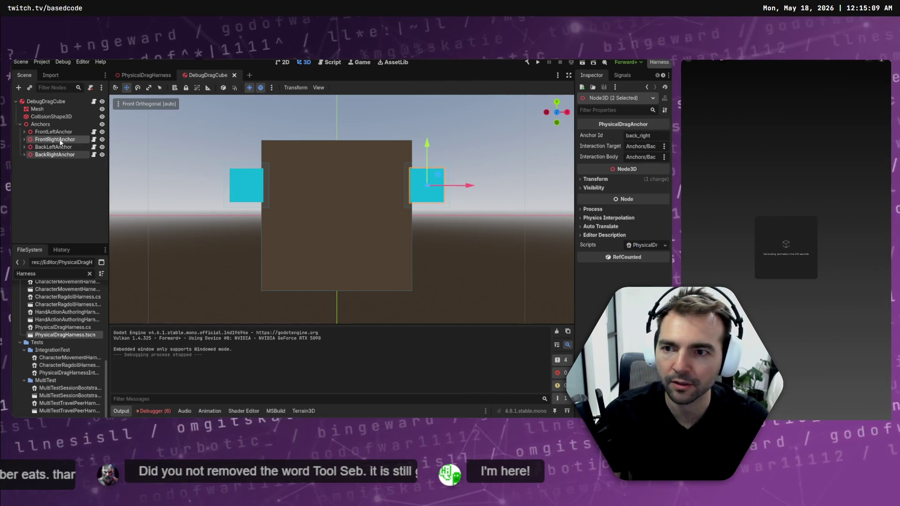
pyautogui.moveTo(465, 185); pyautogui.dragTo(432, 191)
pyautogui.moveTo(393, 159)
pyautogui.mouseDown()
pyautogui.moveTo(393, 125)
pyautogui.moveTo(402, 186)
pyautogui.mouseUp()
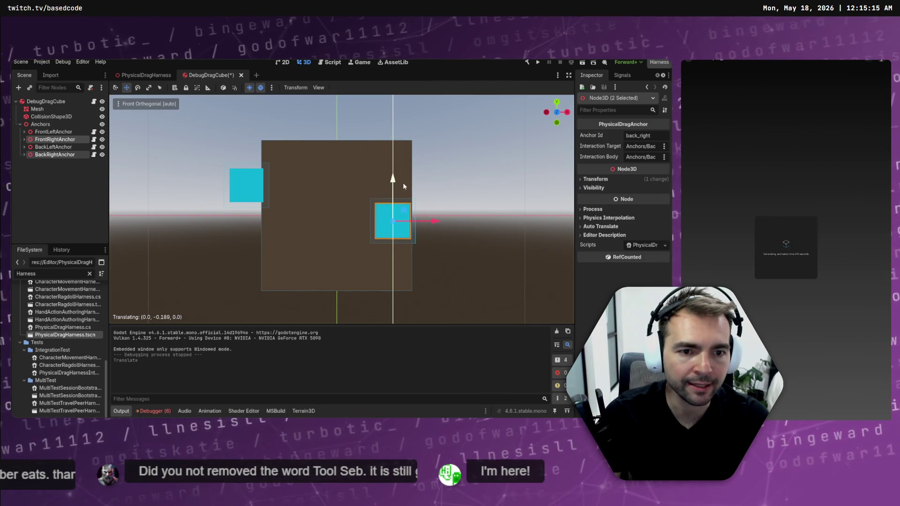
pyautogui.moveTo(403, 186); pyautogui.dragTo(408, 123)
pyautogui.moveTo(437, 161); pyautogui.dragTo(380, 163)
pyautogui.click(53, 147)
pyautogui.keyDown('ctrl'); pyautogui.click(62, 133); pyautogui.keyUp('ctrl')
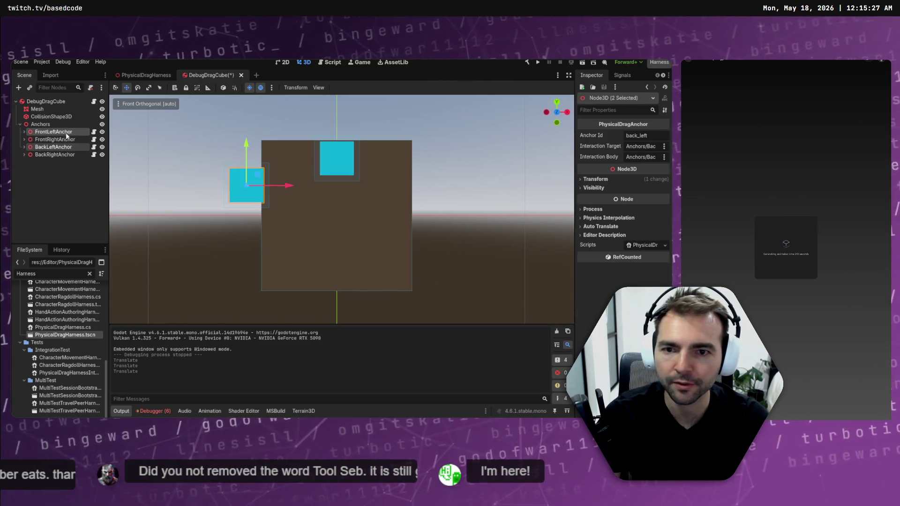
pyautogui.moveTo(288, 159); pyautogui.dragTo(287, 159)
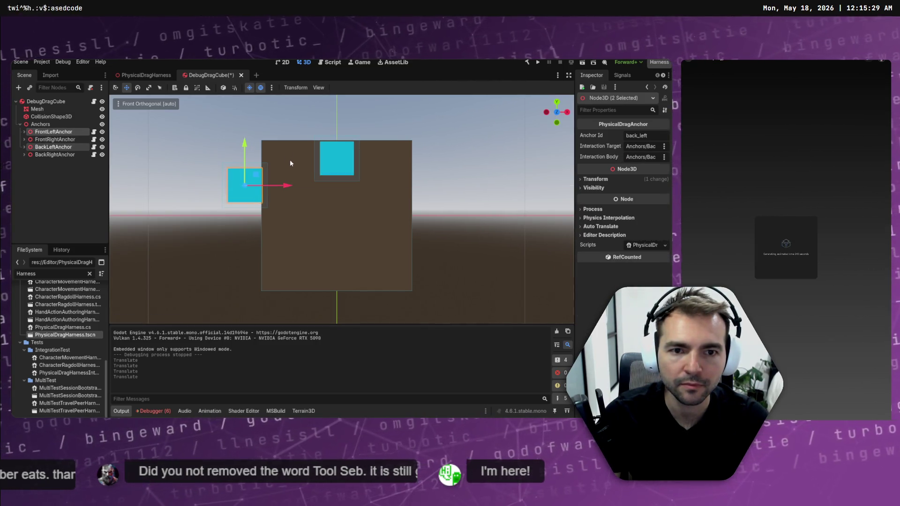
pyautogui.hotkey('ctrl', 'z')
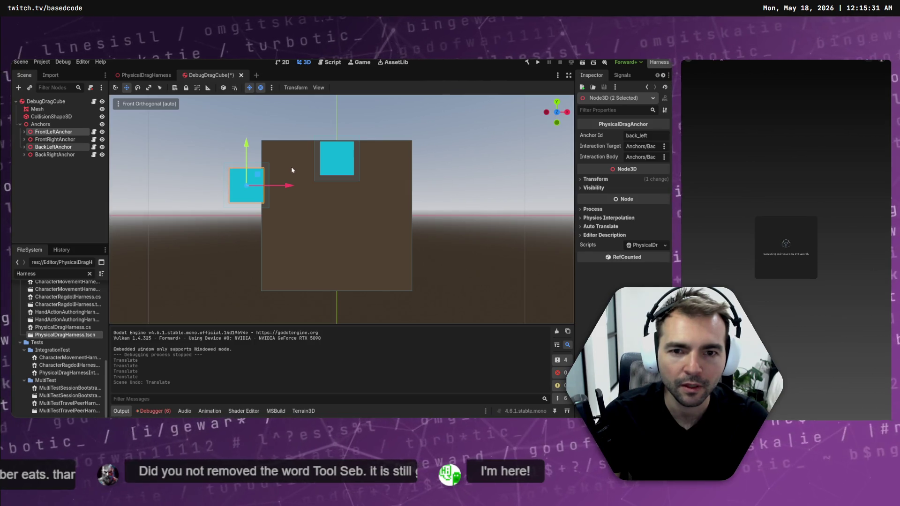
pyautogui.moveTo(428, 144); pyautogui.dragTo(383, 190)
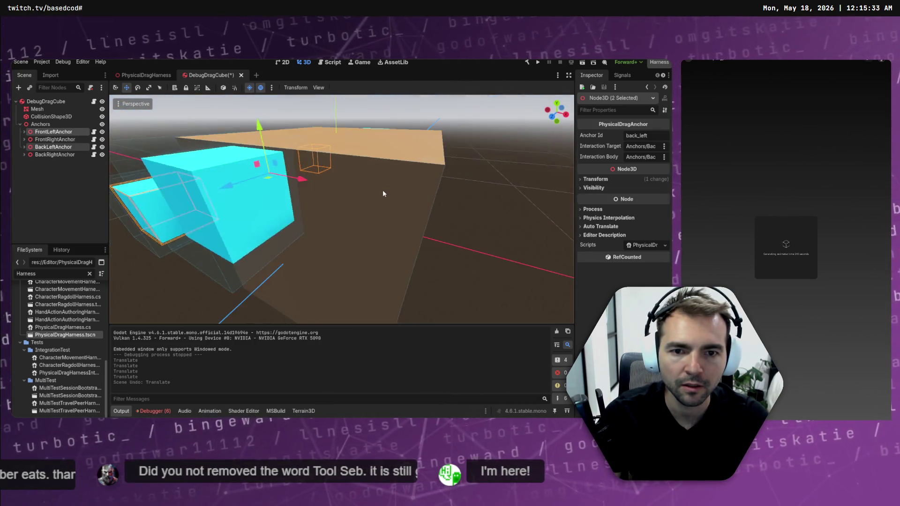
pyautogui.scroll(-5, 379, 195)
pyautogui.moveTo(408, 221); pyautogui.dragTo(416, 225)
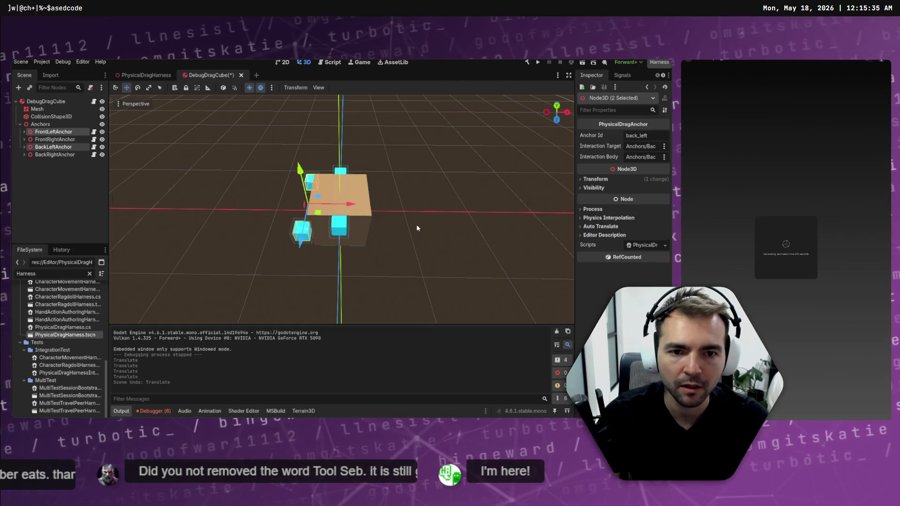
pyautogui.hotkey('ctrl', 'z')
pyautogui.hotkey('ctrl', 'z')
pyautogui.hotkey('ctrl', 'z')
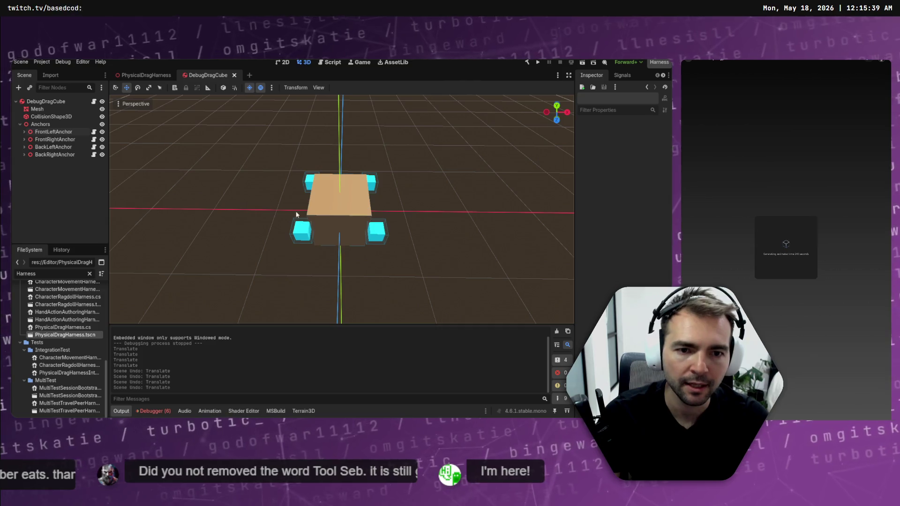
# Try rotating the whole Anchors group around the cube, undoing each attempt
pyautogui.click(44, 124)
pyautogui.press('e')
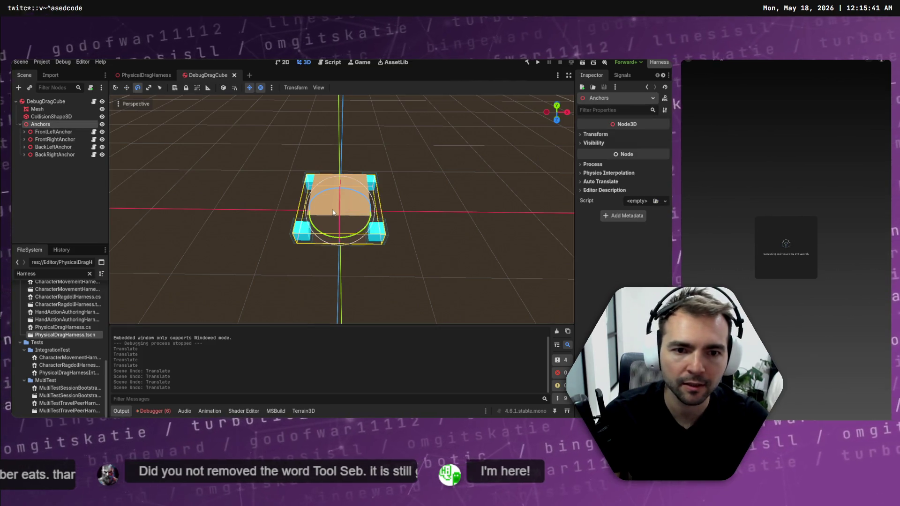
pyautogui.moveTo(362, 238)
pyautogui.mouseDown()
pyautogui.moveTo(389, 225)
pyautogui.moveTo(389, 190)
pyautogui.mouseUp()
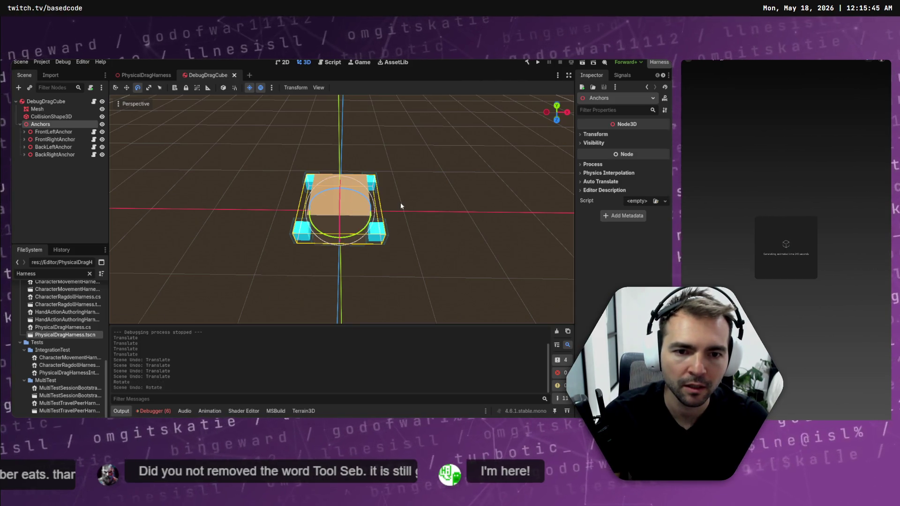
pyautogui.hotkey('ctrl', 'z')
pyautogui.click(42, 124)
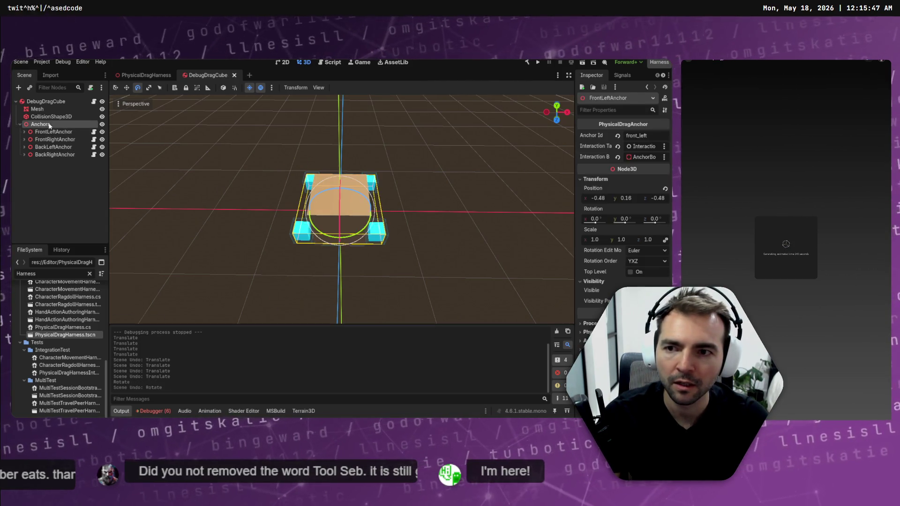
pyautogui.moveTo(363, 233); pyautogui.dragTo(337, 239)
pyautogui.hotkey('ctrl', 'z')
# Try moving two anchor cubes back along Z, then undo the move
pyautogui.click(402, 237)
pyautogui.click(377, 232)
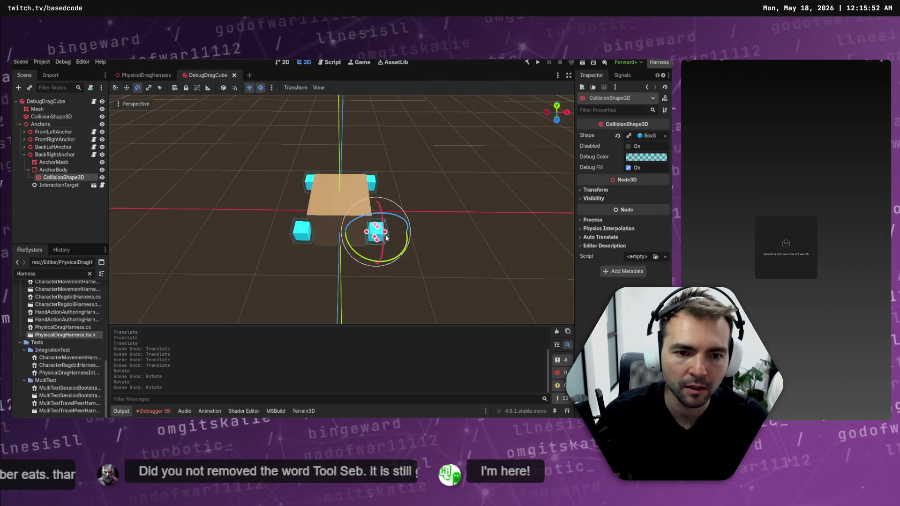
pyautogui.keyDown('shift'); pyautogui.click(307, 234); pyautogui.keyUp('shift')
pyautogui.press('w')
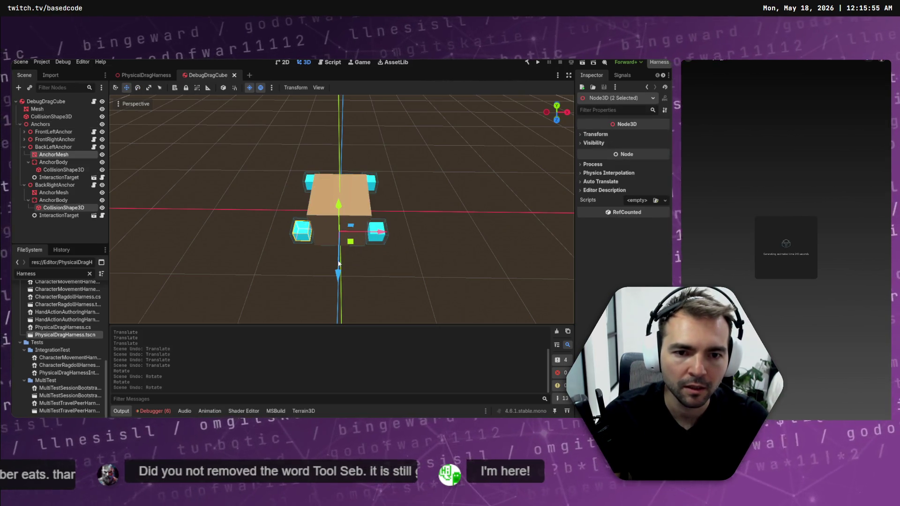
pyautogui.moveTo(337, 273); pyautogui.dragTo(343, 237)
pyautogui.hotkey('ctrl', 'z')
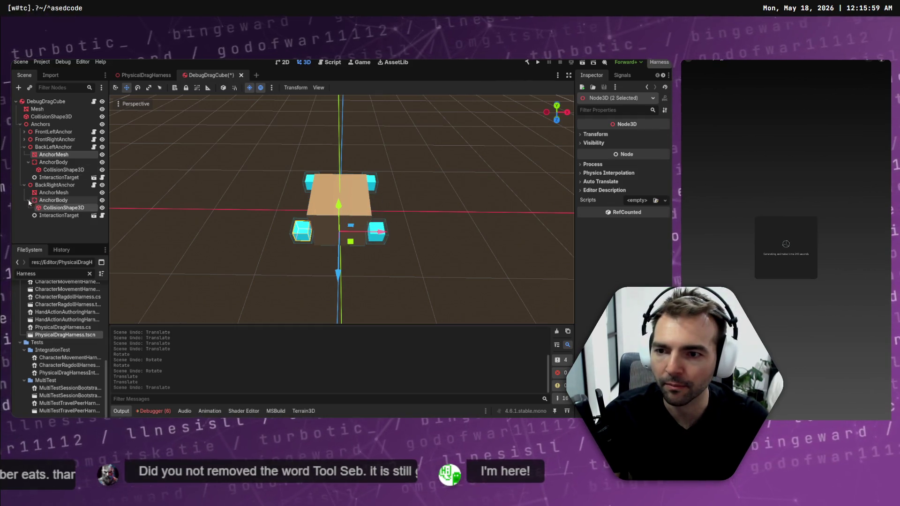
# Move BackRightAnchor and BackLeftAnchor inward onto the cube
pyautogui.click(29, 200)
pyautogui.click(24, 184)
pyautogui.click(47, 185)
pyautogui.click(24, 146)
pyautogui.keyDown('ctrl'); pyautogui.click(44, 147); pyautogui.keyUp('ctrl')
pyautogui.moveTo(338, 277); pyautogui.dragTo(345, 242)
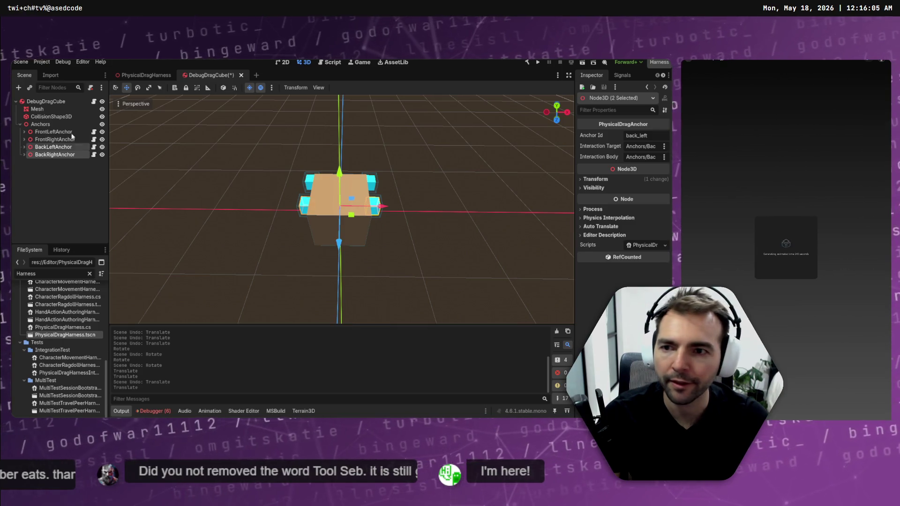
# Turn FrontLeftAnchor and FrontRightAnchor sideways and move them onto the cube's side
pyautogui.click(53, 132)
pyautogui.keyDown('ctrl'); pyautogui.click(54, 140); pyautogui.keyUp('ctrl')
pyautogui.press('e')
pyautogui.moveTo(349, 207)
pyautogui.mouseDown()
pyautogui.moveTo(380, 181)
pyautogui.moveTo(378, 164)
pyautogui.mouseUp()
pyautogui.press('w')
pyautogui.moveTo(342, 240); pyautogui.dragTo(343, 241)
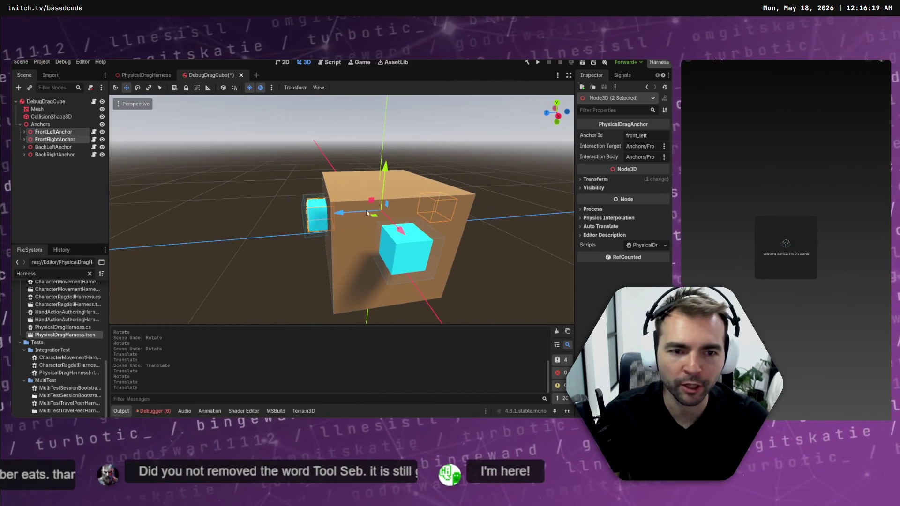
pyautogui.moveTo(275, 215); pyautogui.dragTo(272, 206)
pyautogui.click(405, 227)
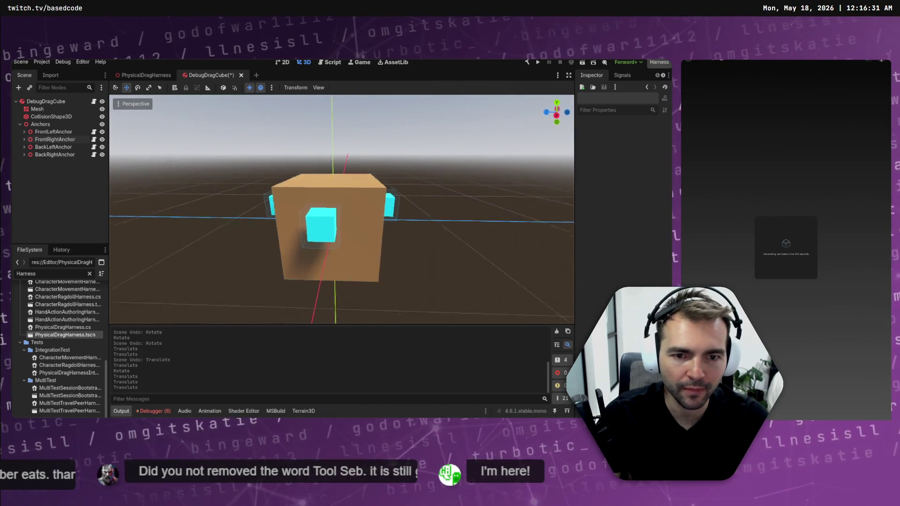
# In Right view, slide the front-left and front-right anchors along the cube's sides, front-right to Z -0.31
pyautogui.click(51, 133)
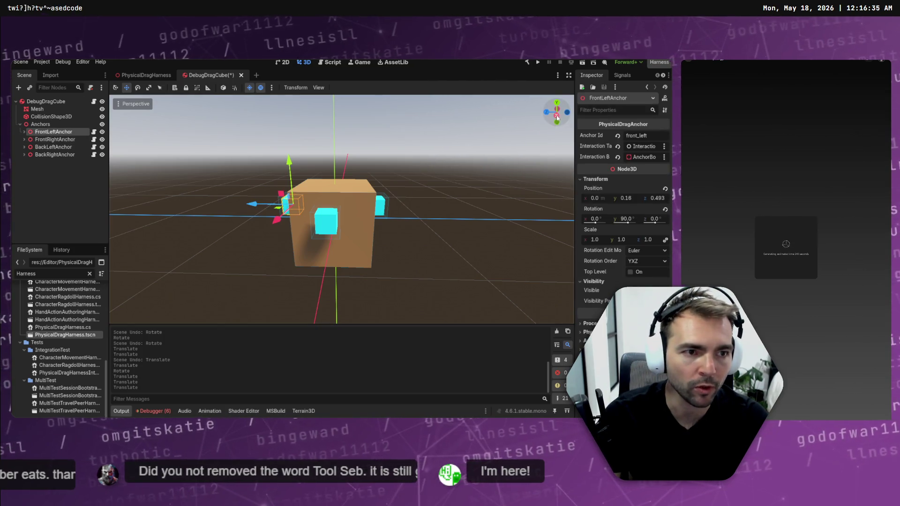
pyautogui.click(557, 116)
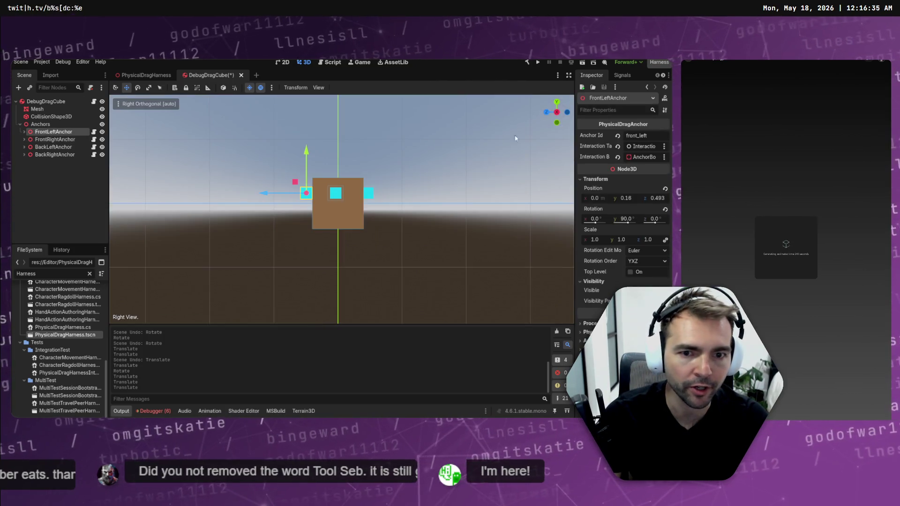
pyautogui.keyDown('ctrl'); pyautogui.click(55, 147); pyautogui.keyUp('ctrl')
pyautogui.keyDown('ctrl'); pyautogui.click(55, 147); pyautogui.keyUp('ctrl')
pyautogui.keyDown('ctrl'); pyautogui.click(56, 141); pyautogui.keyUp('ctrl')
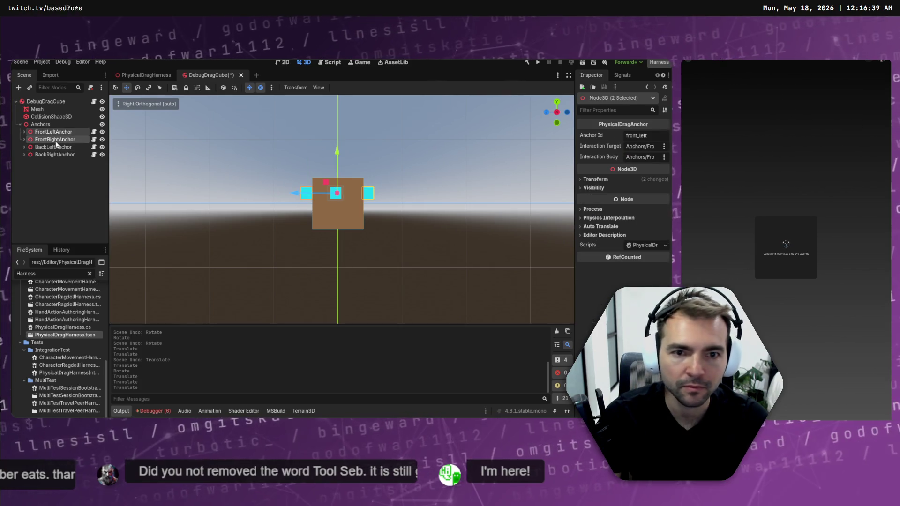
pyautogui.keyDown('ctrl'); pyautogui.click(55, 139); pyautogui.keyUp('ctrl')
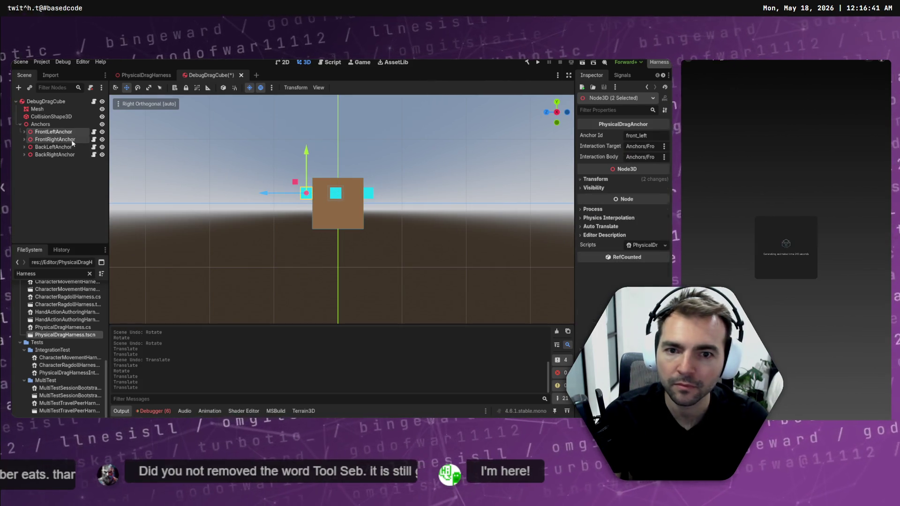
pyautogui.moveTo(266, 196); pyautogui.dragTo(272, 196)
pyautogui.click(60, 140)
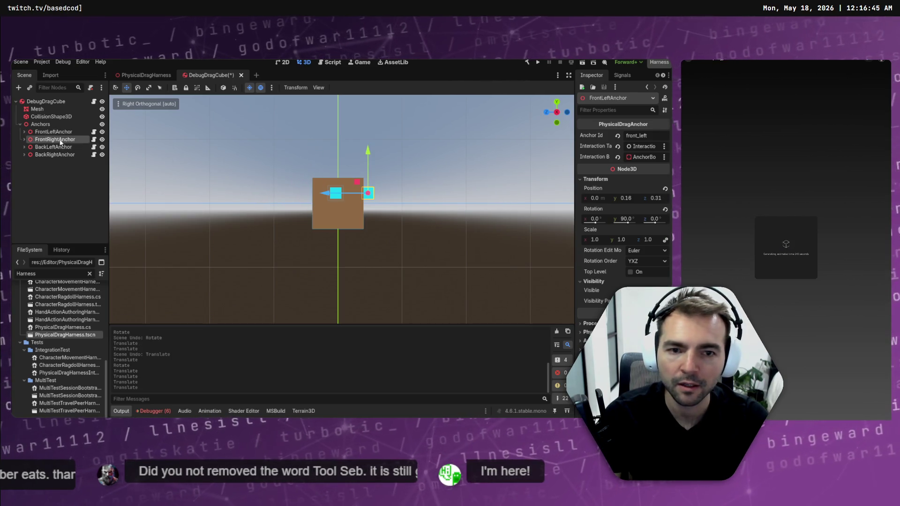
pyautogui.moveTo(330, 193); pyautogui.dragTo(321, 195)
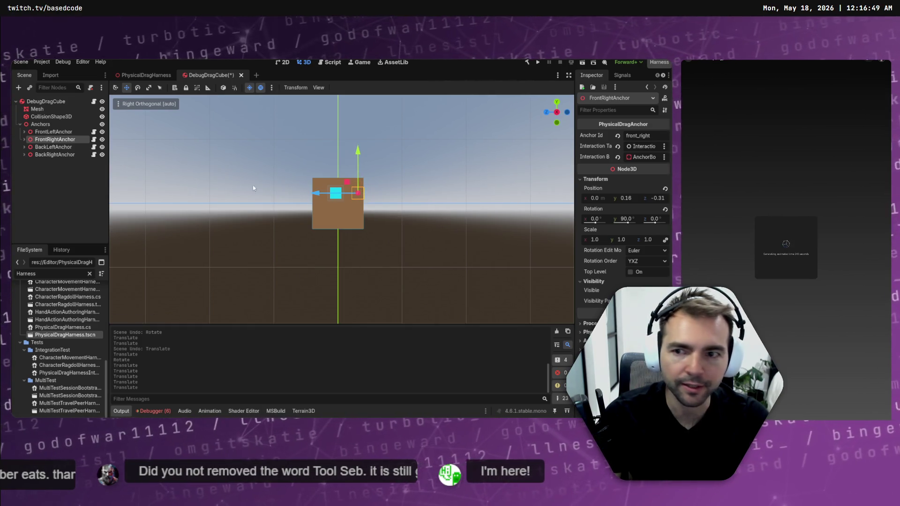
# Move the back-left and back-right anchors to X -0.30 and 0.308, save, and return to PhysicalDragHarness
pyautogui.press('KP_1')
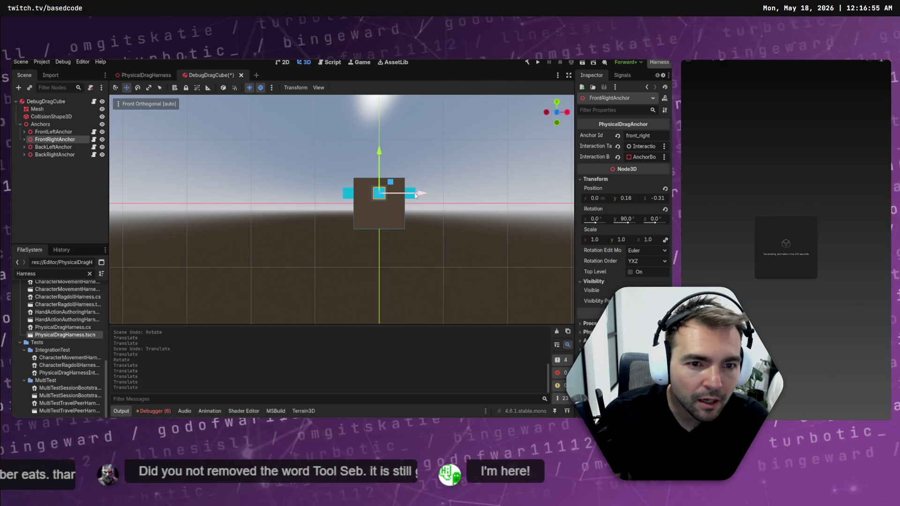
pyautogui.click(24, 146)
pyautogui.click(52, 154)
pyautogui.click(25, 147)
pyautogui.click(53, 147)
pyautogui.keyDown('ctrl'); pyautogui.click(53, 154); pyautogui.keyUp('ctrl')
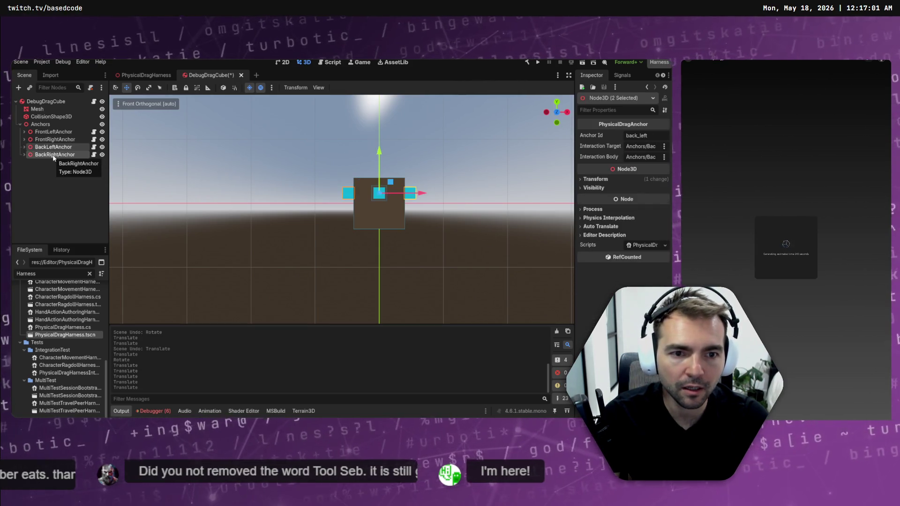
pyautogui.click(53, 147)
pyautogui.moveTo(392, 193); pyautogui.dragTo(442, 195)
pyautogui.click(54, 154)
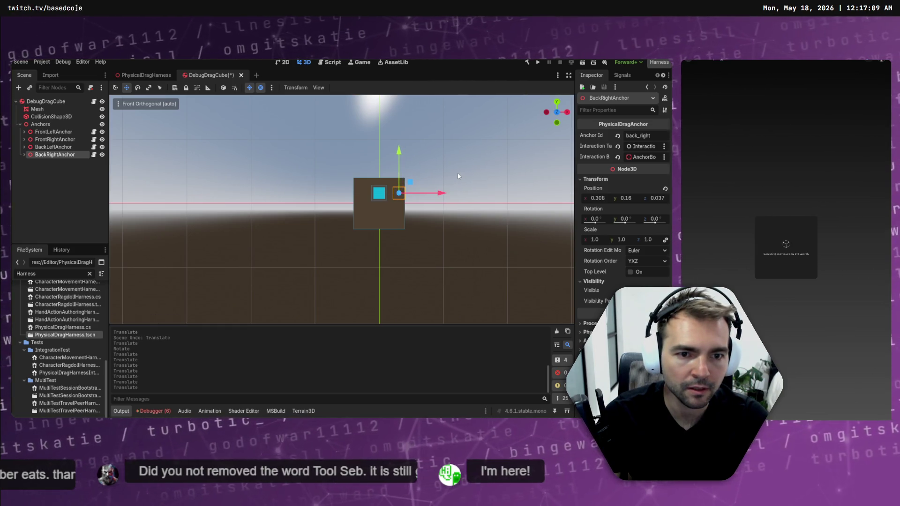
pyautogui.click(459, 176)
pyautogui.hotkey('ctrl', 's')
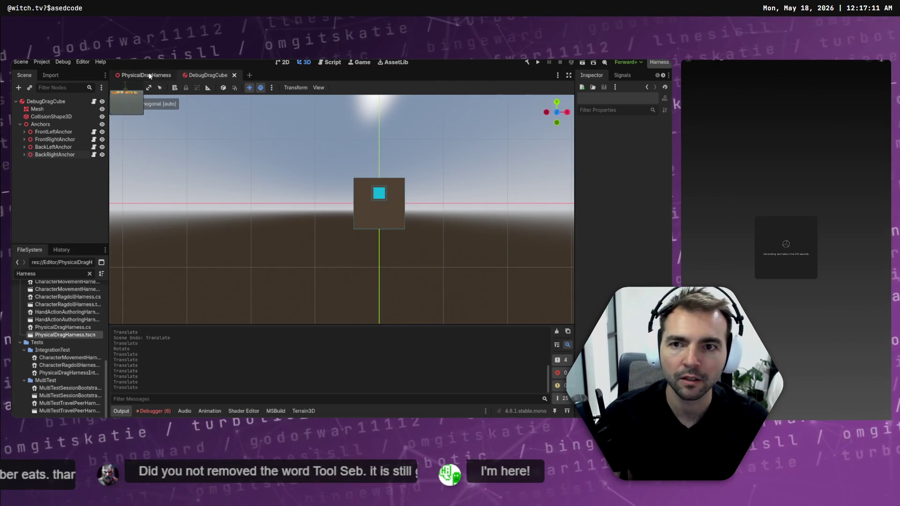
pyautogui.click(149, 76)
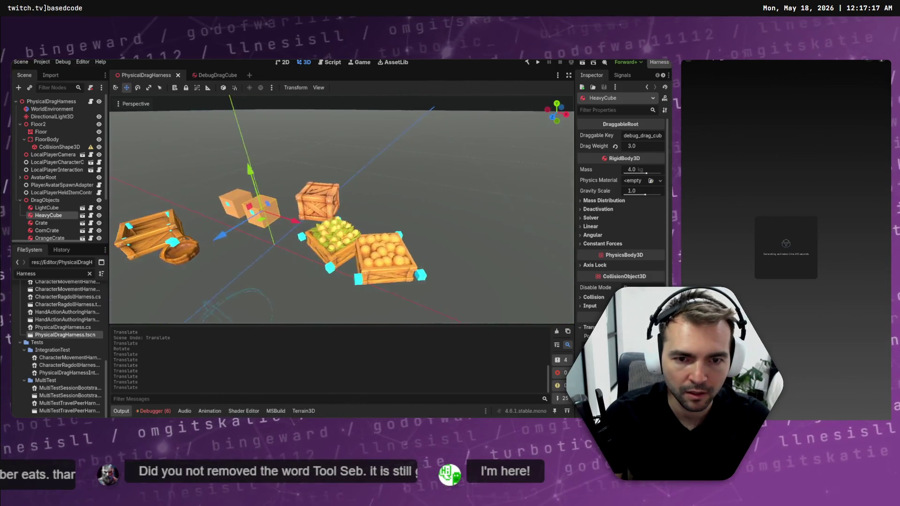
# Open the CornCrate scene from the harness and scale down its Visual crate mesh
pyautogui.click(354, 224)
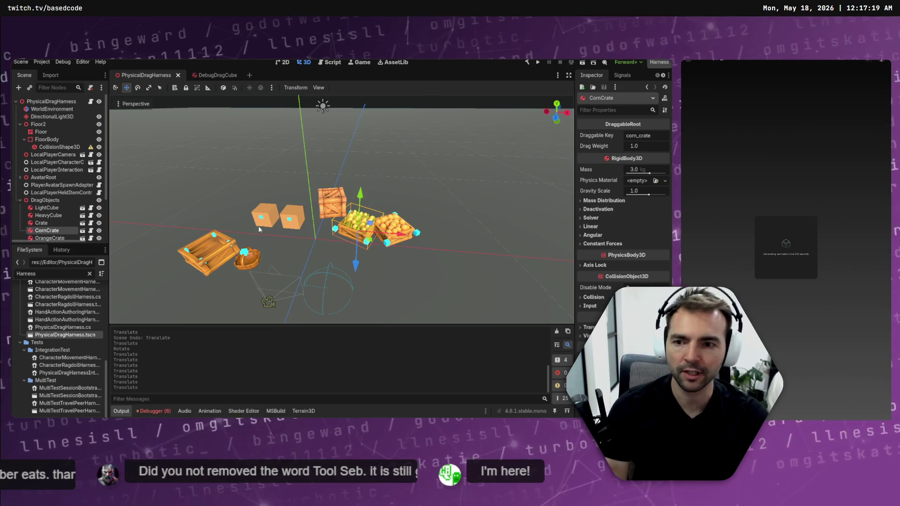
pyautogui.click(82, 231)
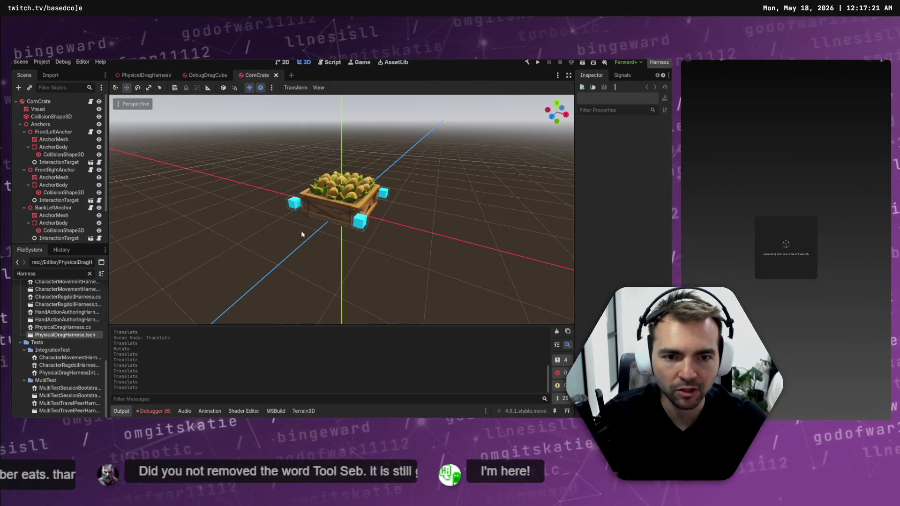
pyautogui.click(323, 211)
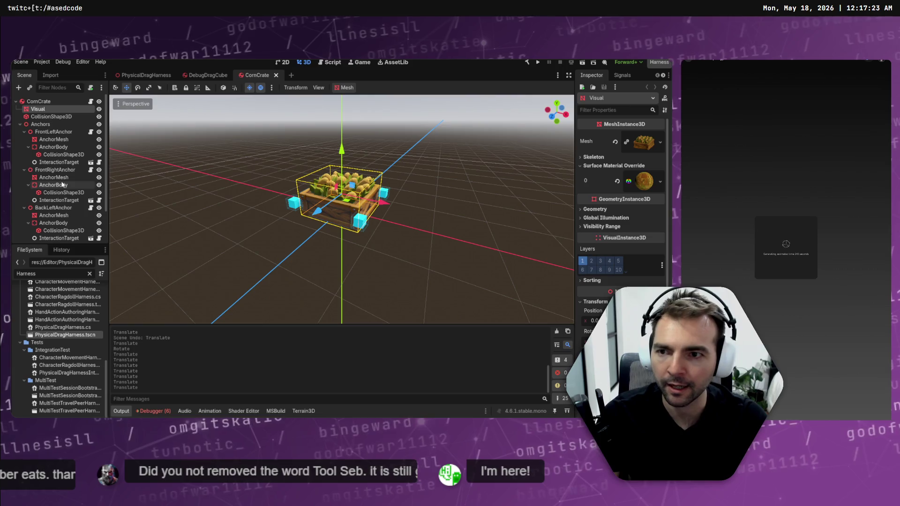
pyautogui.click(20, 124)
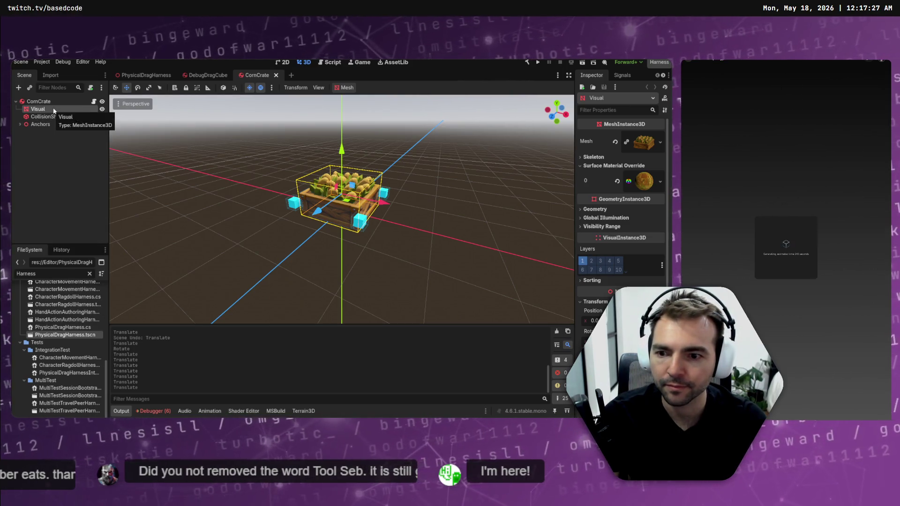
pyautogui.press('r')
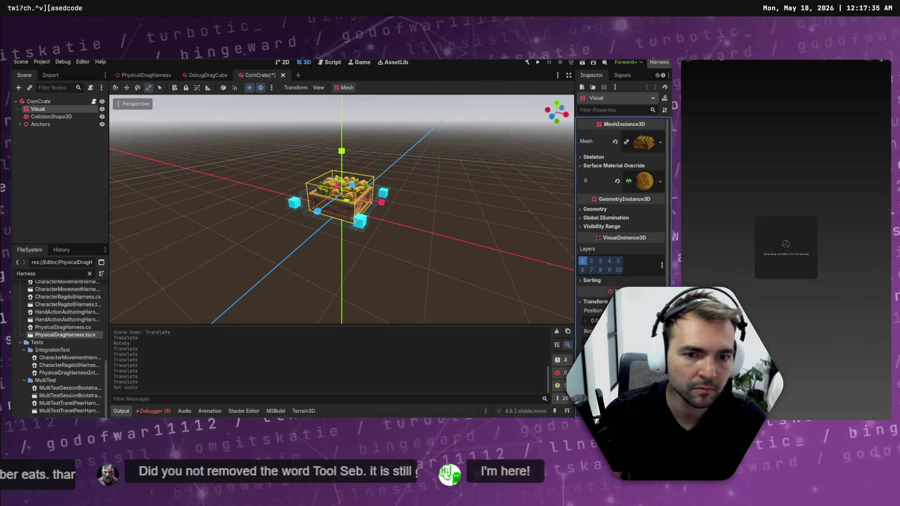
pyautogui.click(416, 255)
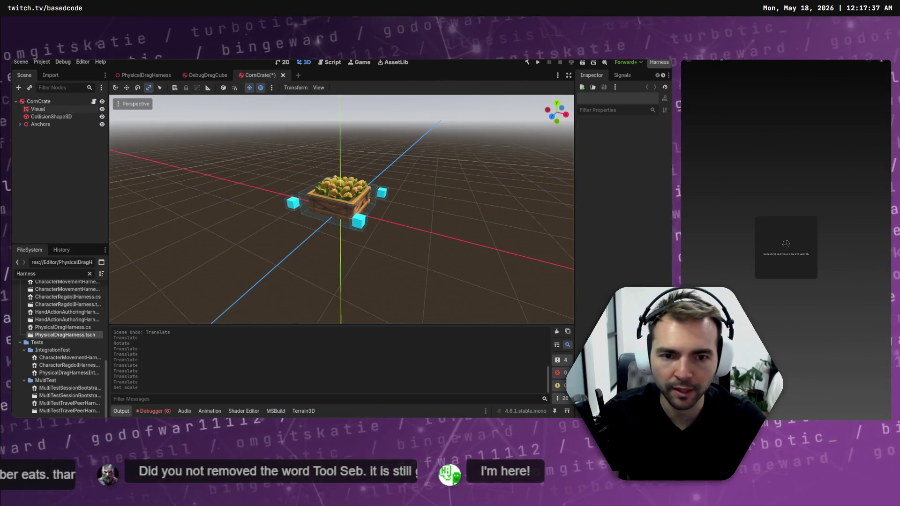
pyautogui.scroll(3, 297, 247)
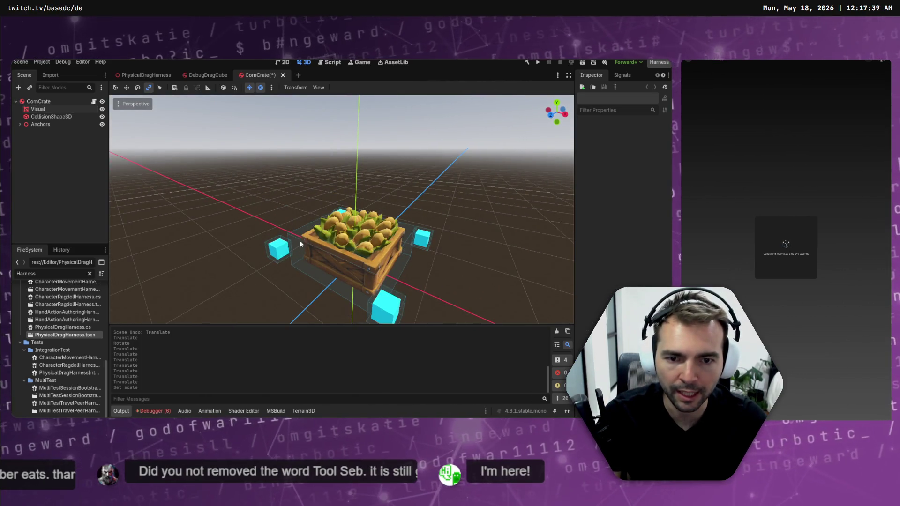
pyautogui.click(297, 247)
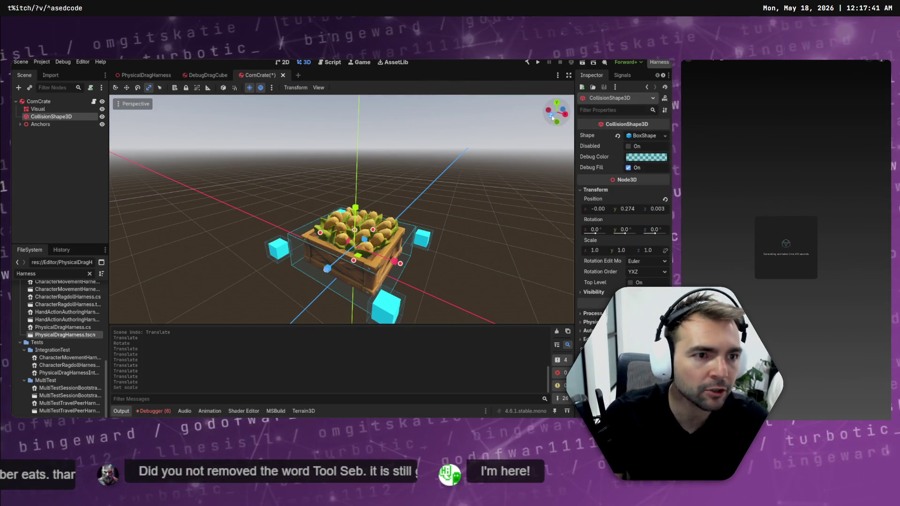
# In Front view, narrow the crate's collision box from both sides to about 1.06 wide
pyautogui.click(551, 116)
pyautogui.scroll(5, 485, 198)
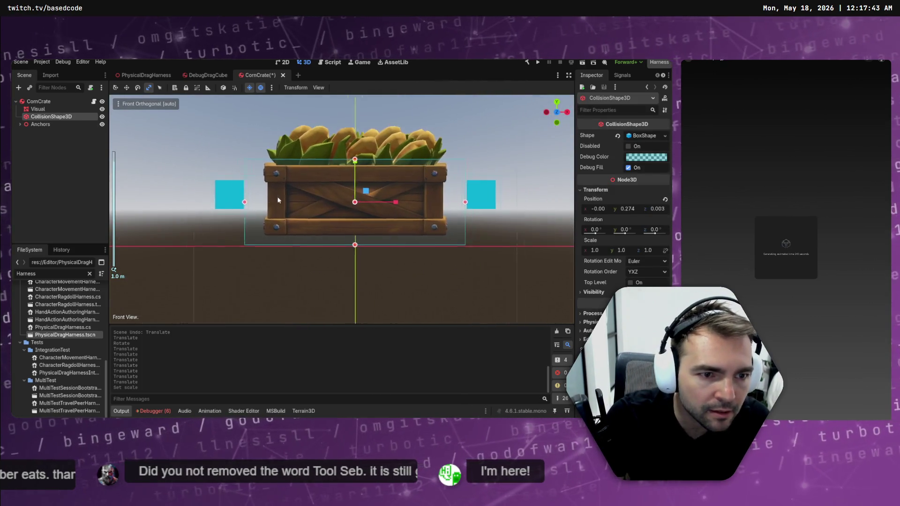
pyautogui.moveTo(452, 202); pyautogui.dragTo(430, 206)
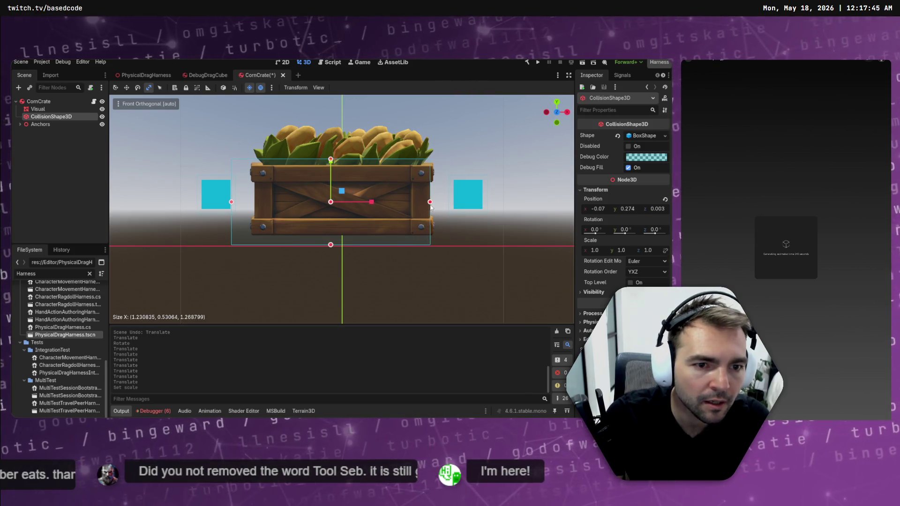
pyautogui.moveTo(231, 202)
pyautogui.mouseDown()
pyautogui.moveTo(259, 203)
pyautogui.moveTo(214, 199)
pyautogui.mouseUp()
# Reset the Visual mesh's rotation so the corn crate sits level
pyautogui.press('KP_3')
pyautogui.press('f')
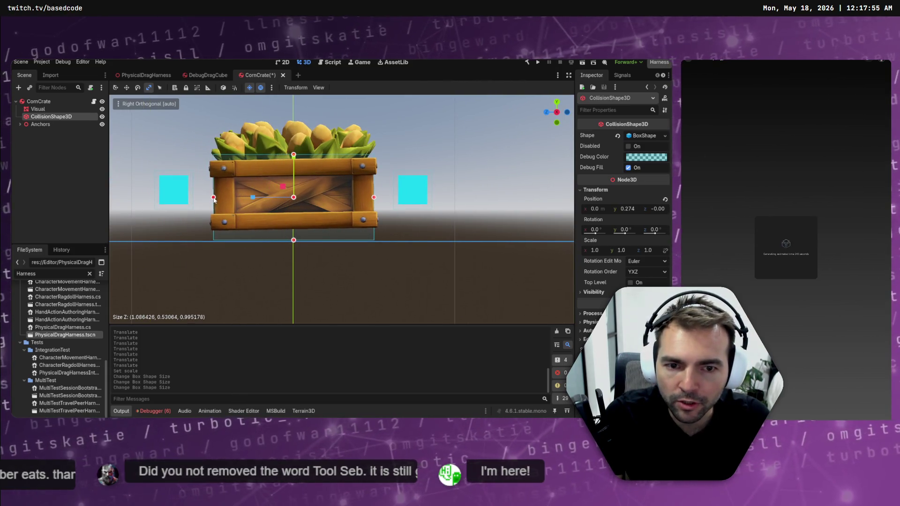
pyautogui.click(38, 109)
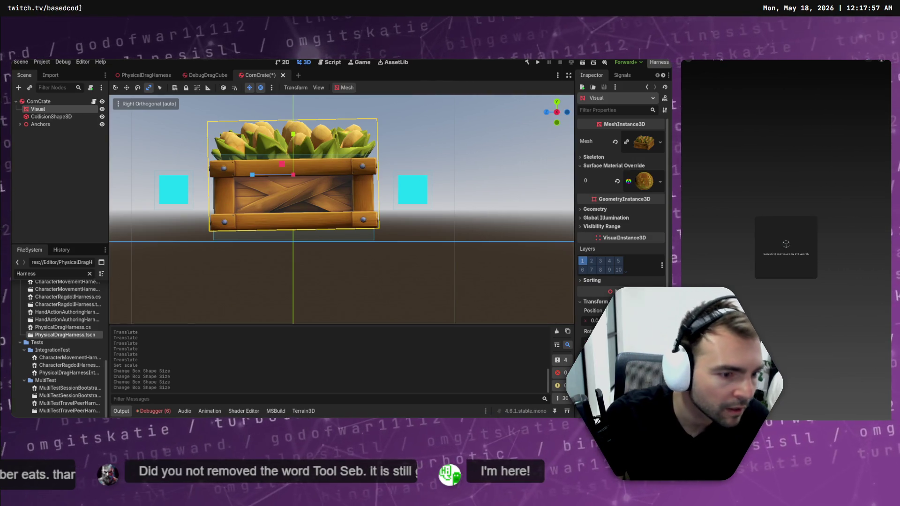
pyautogui.press('Return')
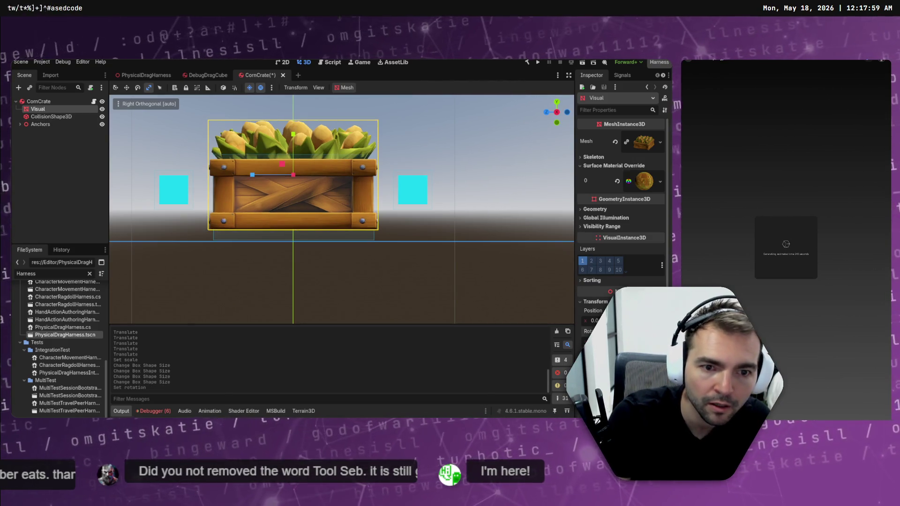
pyautogui.click(202, 197)
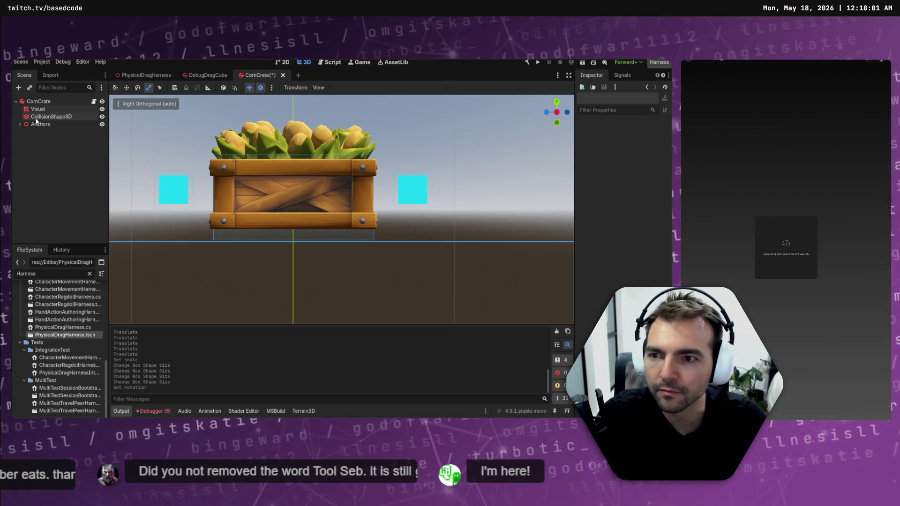
# Expand the Anchors group and trial-move the front-right anchor toward the crate, then undo it
pyautogui.click(20, 125)
pyautogui.click(40, 124)
pyautogui.click(24, 131)
pyautogui.click(24, 139)
pyautogui.click(24, 146)
pyautogui.click(24, 155)
pyautogui.click(56, 154)
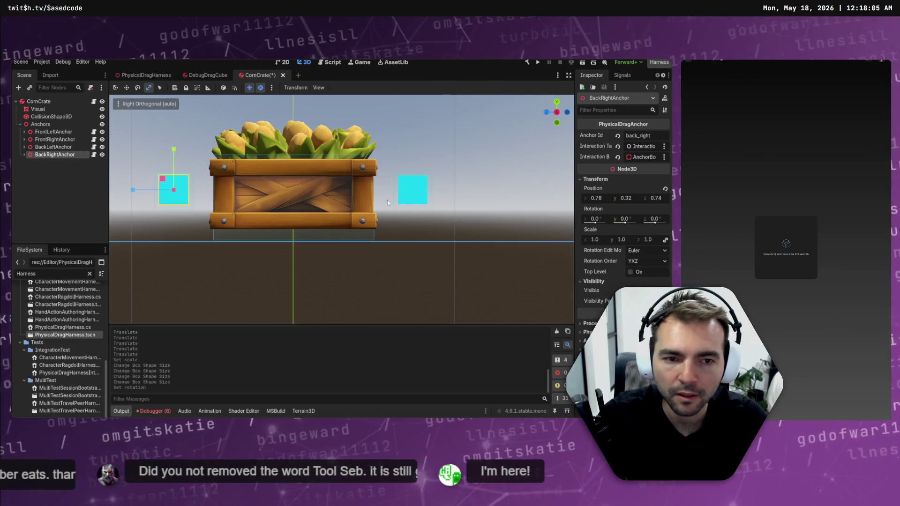
pyautogui.click(61, 147)
pyautogui.click(61, 140)
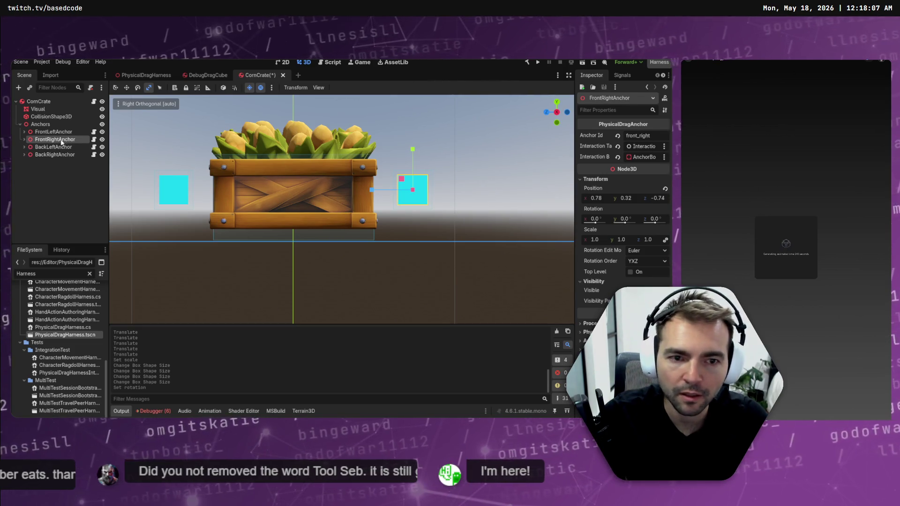
pyautogui.click(57, 156)
pyautogui.click(54, 140)
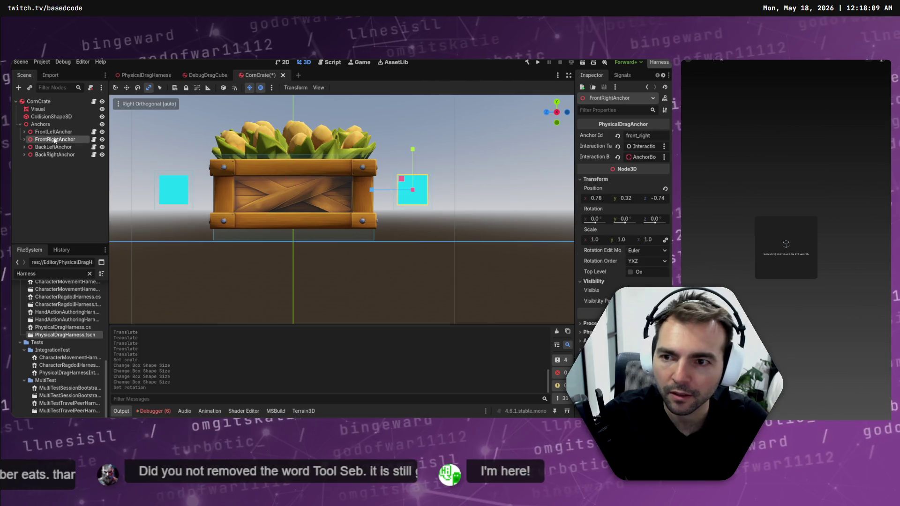
pyautogui.press('w')
pyautogui.moveTo(375, 190); pyautogui.dragTo(319, 190)
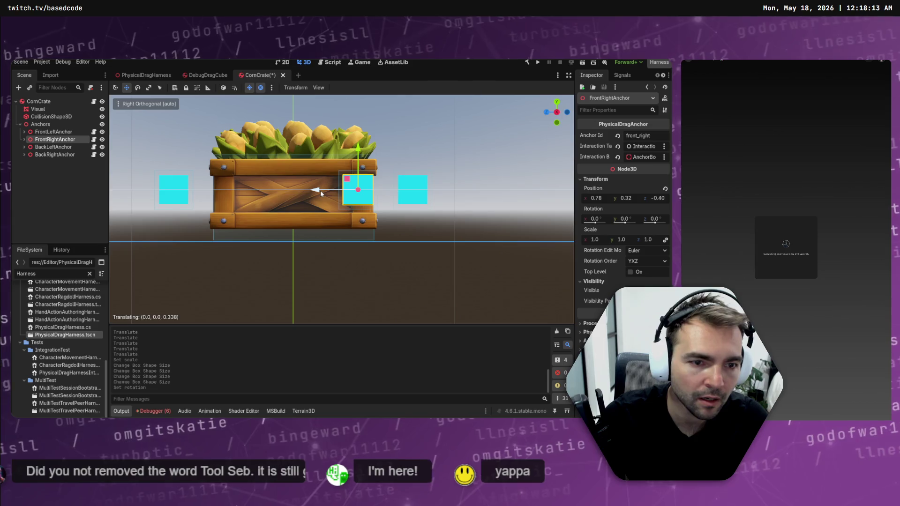
pyautogui.hotkey('ctrl', 'z')
# Slide both front anchors inward against the crate's front end
pyautogui.keyDown('ctrl'); pyautogui.click(44, 156); pyautogui.keyUp('ctrl')
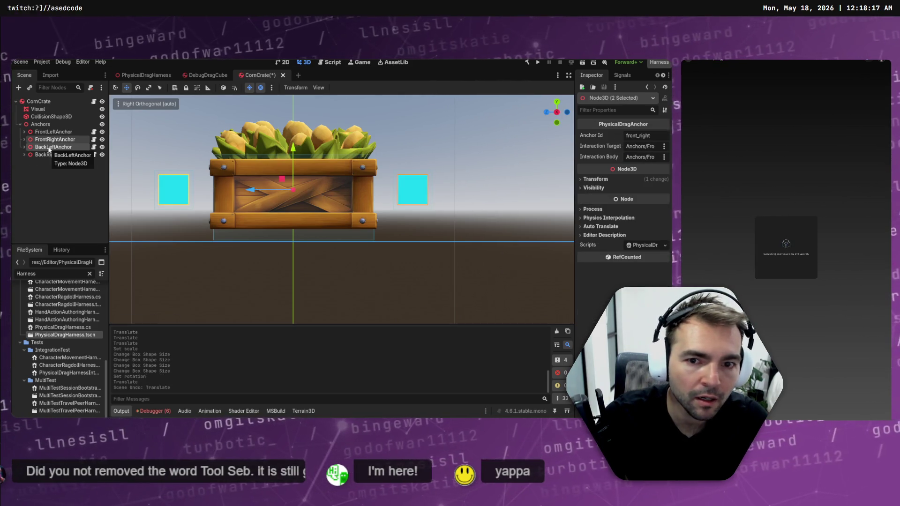
pyautogui.click(51, 140)
pyautogui.keyDown('ctrl'); pyautogui.click(51, 133); pyautogui.keyUp('ctrl')
pyautogui.moveTo(375, 191); pyautogui.dragTo(239, 189)
# Slide both back anchors about -0.336 along Z against the crate's back end
pyautogui.click(55, 154)
pyautogui.keyDown('ctrl'); pyautogui.click(53, 147); pyautogui.keyUp('ctrl')
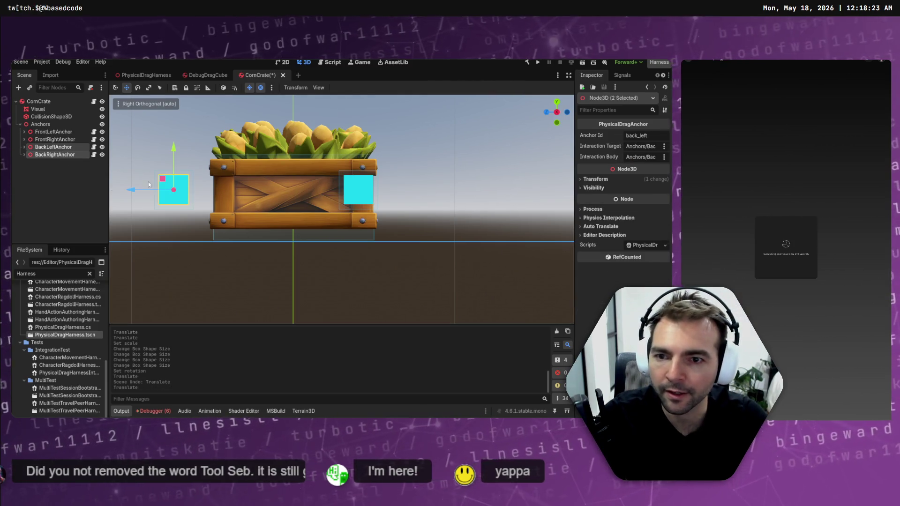
pyautogui.moveTo(134, 191); pyautogui.dragTo(187, 195)
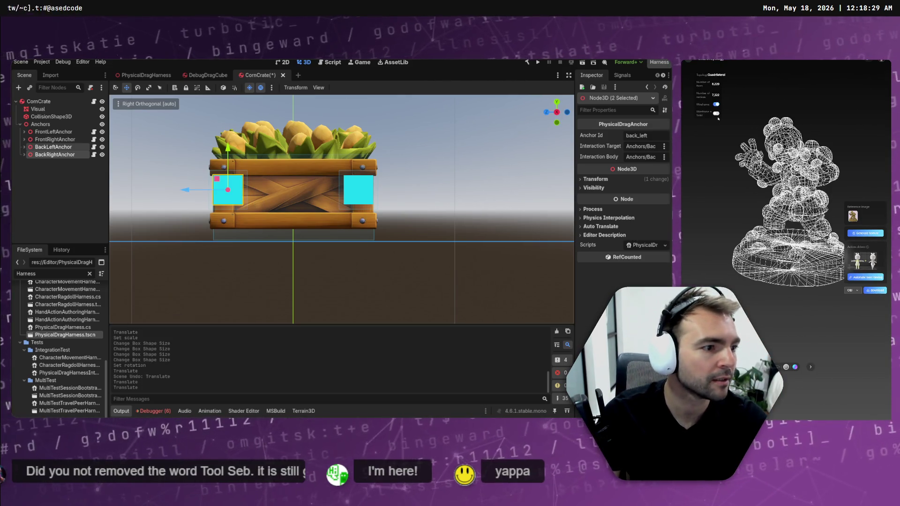
pyautogui.scroll(3, 791, 168)
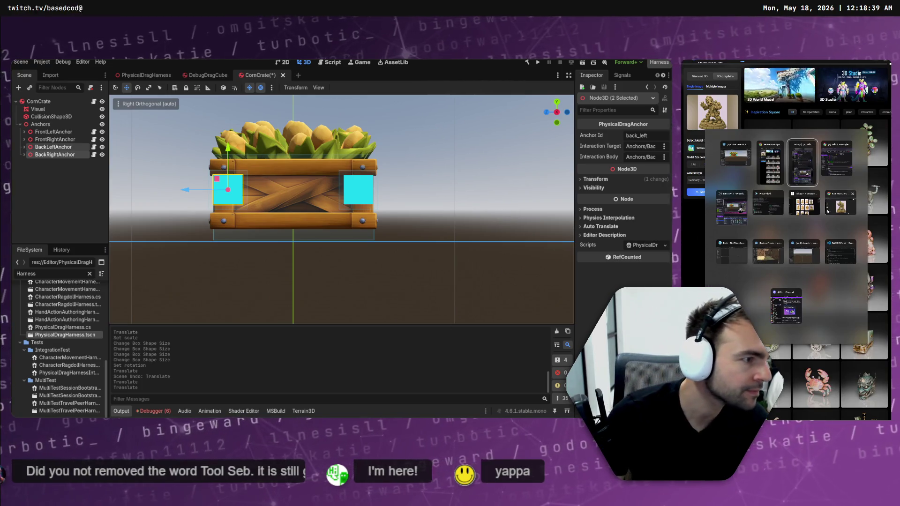
# In the Not Monsters chat, request the statue redrawn with its camera aligned to the platform, then return to Godot
pyautogui.click(839, 205)
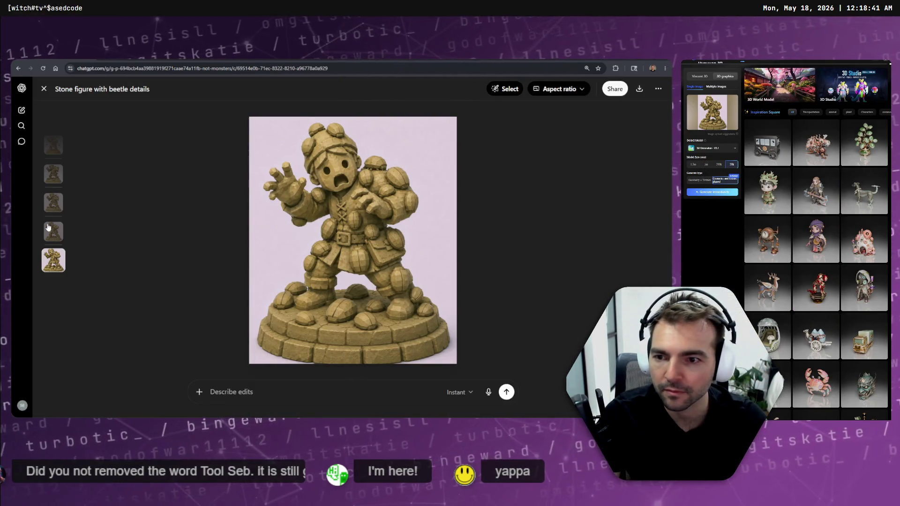
pyautogui.press('Escape')
pyautogui.scroll(-10, 404, 241)
pyautogui.scroll(10, 413, 255)
pyautogui.scroll(10, 419, 254)
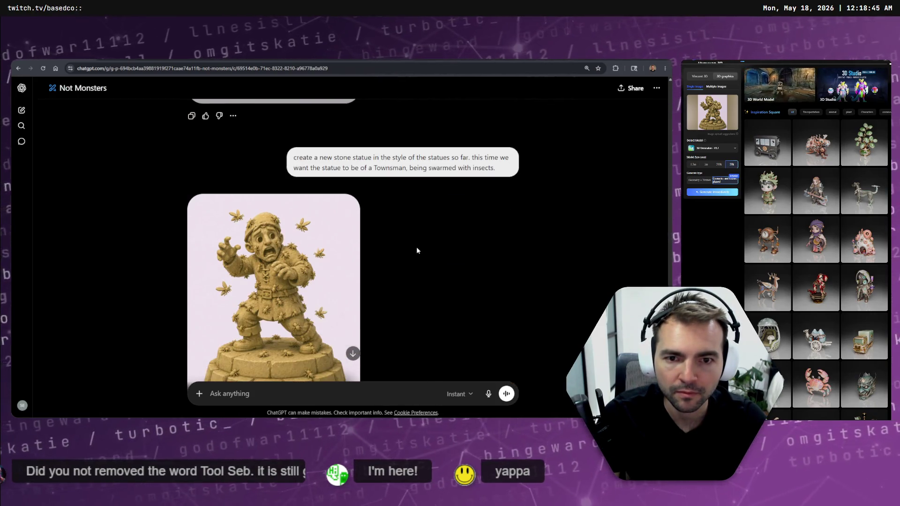
pyautogui.scroll(-10, 415, 338)
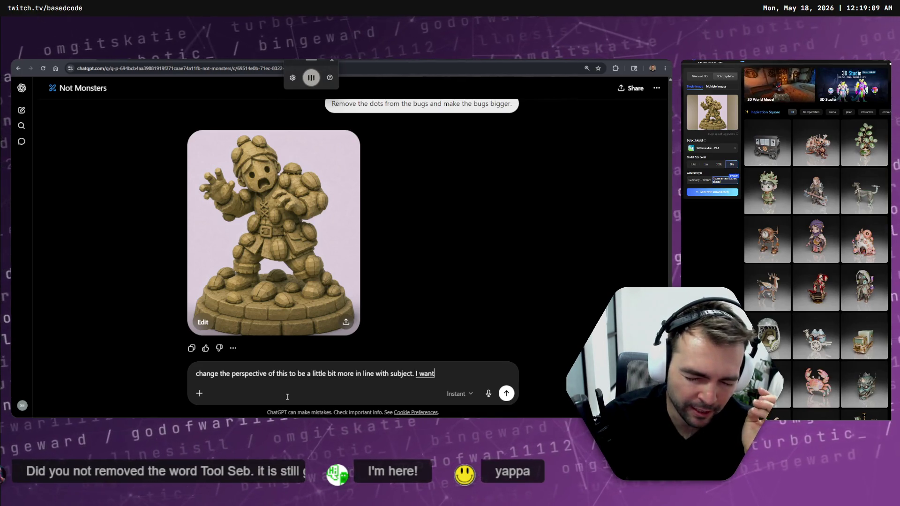
pyautogui.write('camera to align with the platform that the sculpture is on.')
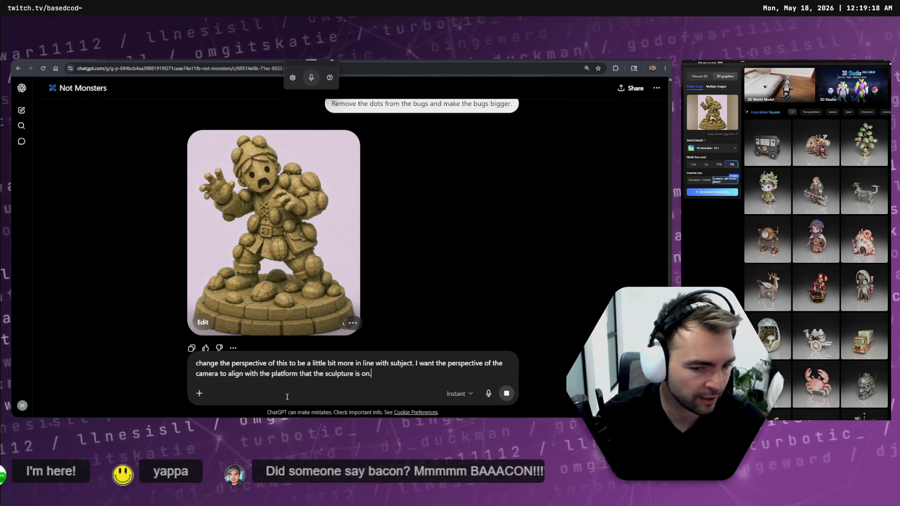
pyautogui.press('Return')
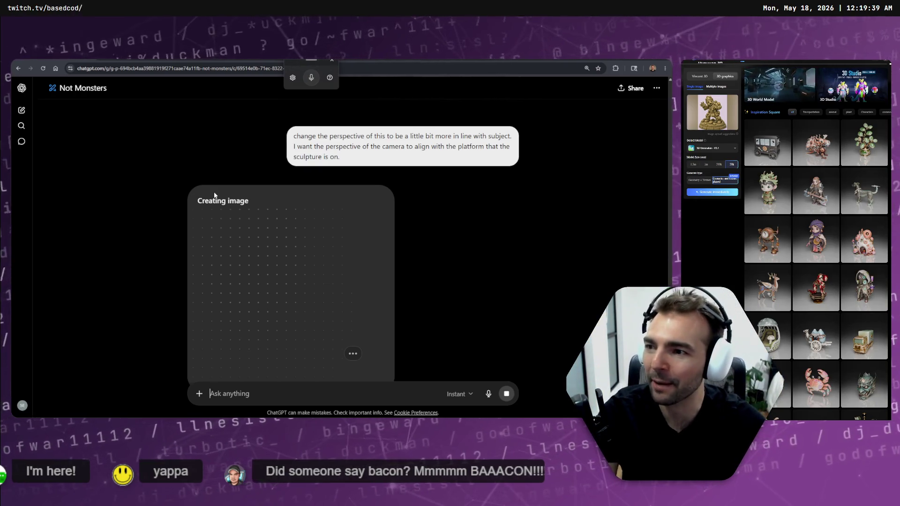
pyautogui.scroll(-1, 249, 170)
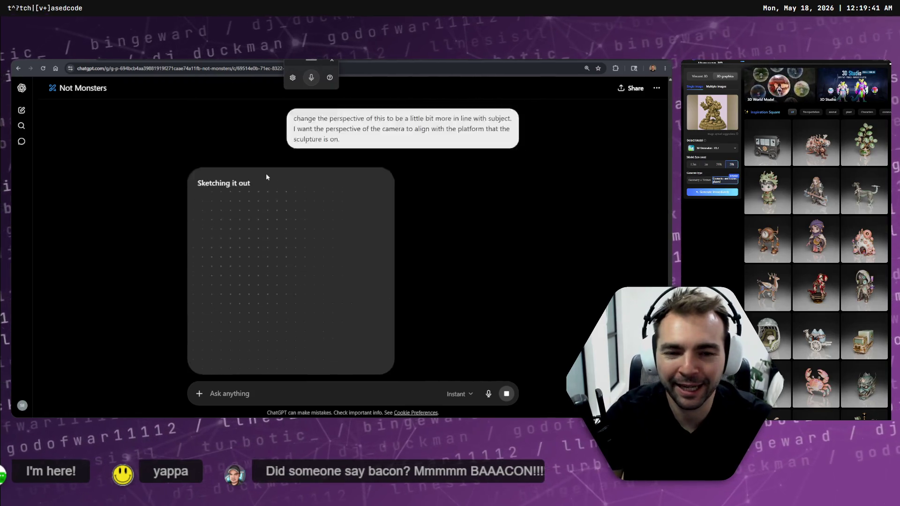
pyautogui.scroll(5, 269, 179)
pyautogui.scroll(-6, 322, 199)
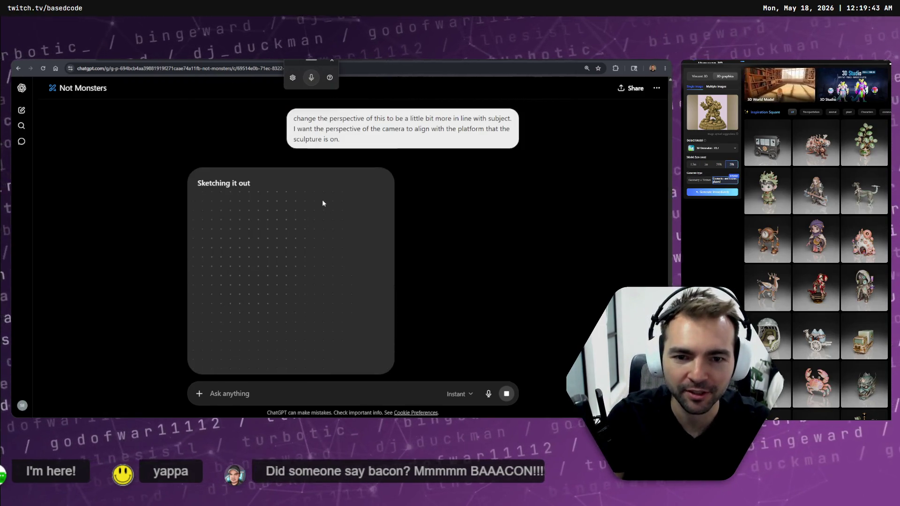
pyautogui.hotkey('alt', 'Tab')
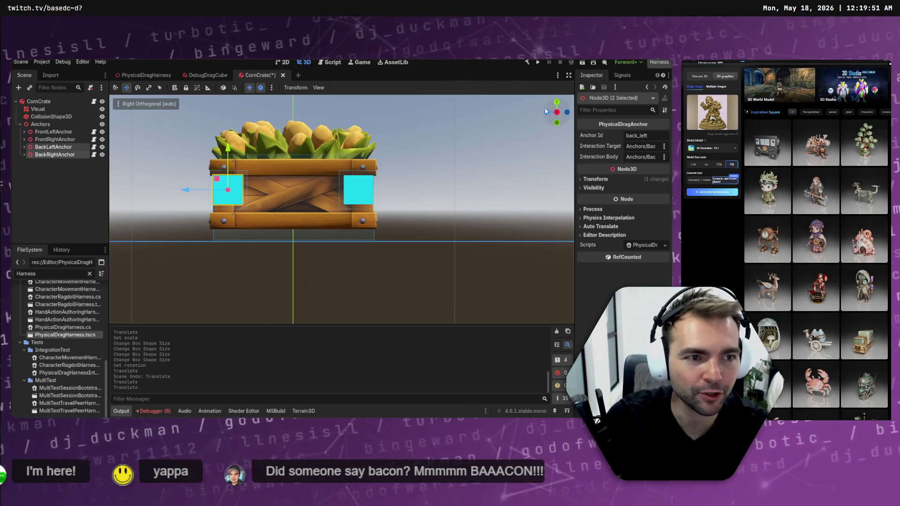
# In Front view, nudge the anchor pairs along X onto the crate's sides and save CornCrate
pyautogui.click(547, 113)
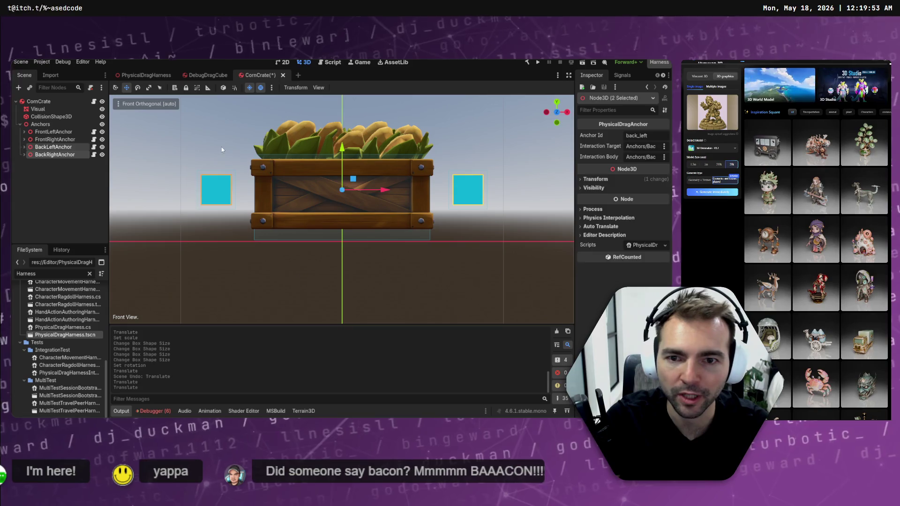
pyautogui.click(44, 154)
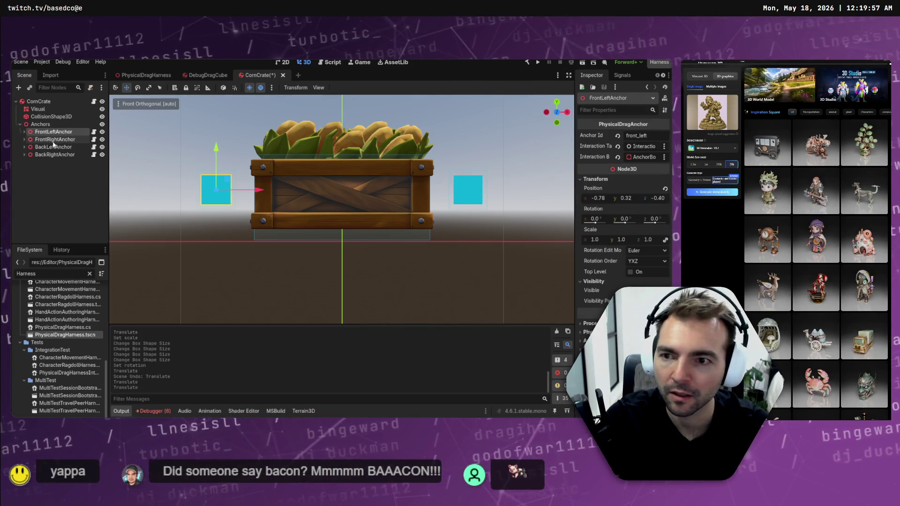
pyautogui.moveTo(316, 195); pyautogui.dragTo(314, 195)
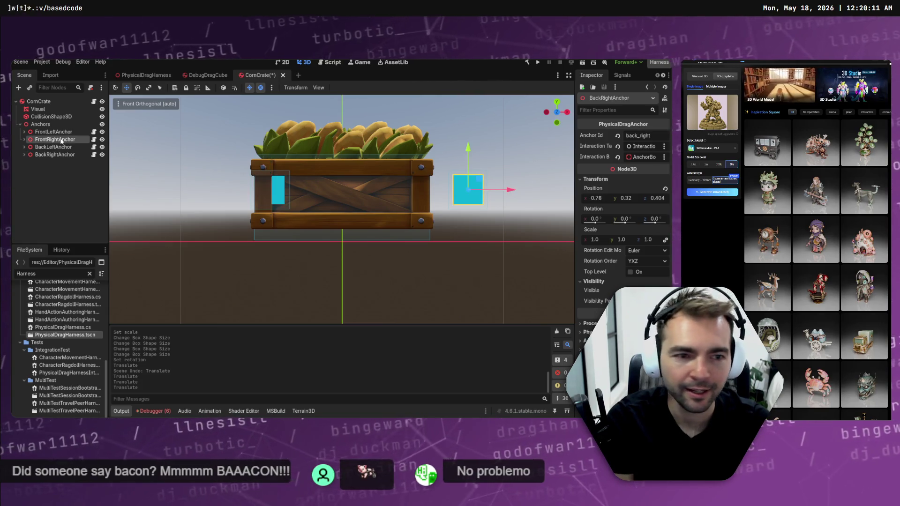
pyautogui.keyDown('ctrl'); pyautogui.click(62, 155); pyautogui.keyUp('ctrl')
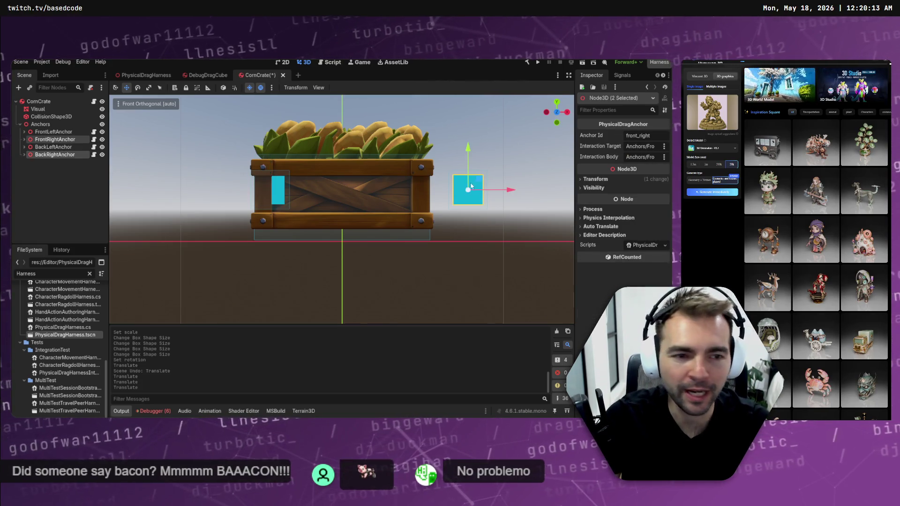
pyautogui.moveTo(458, 187); pyautogui.dragTo(457, 189)
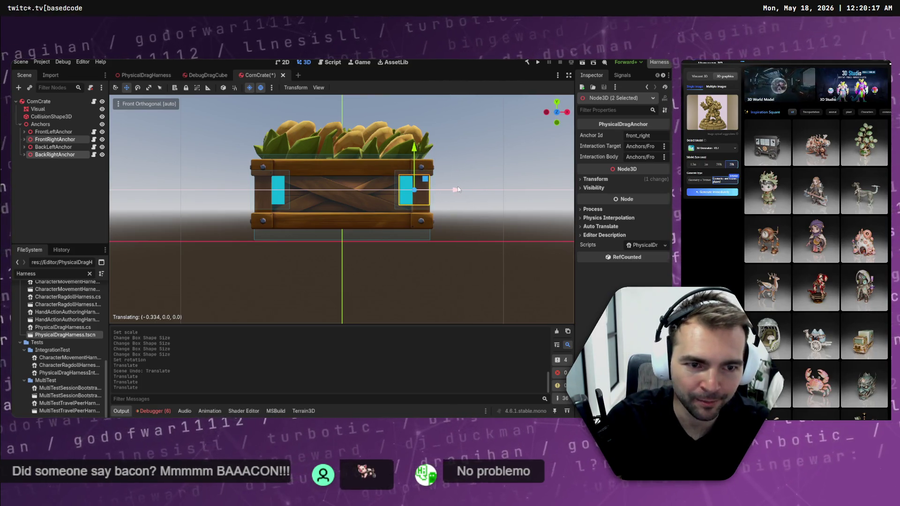
pyautogui.click(459, 181)
pyautogui.hotkey('ctrl', 's')
pyautogui.moveTo(436, 145)
pyautogui.mouseDown()
pyautogui.moveTo(367, 176)
pyautogui.moveTo(398, 184)
pyautogui.moveTo(261, 183)
pyautogui.moveTo(446, 180)
pyautogui.moveTo(405, 174)
pyautogui.mouseUp()
pyautogui.scroll(-4, 368, 176)
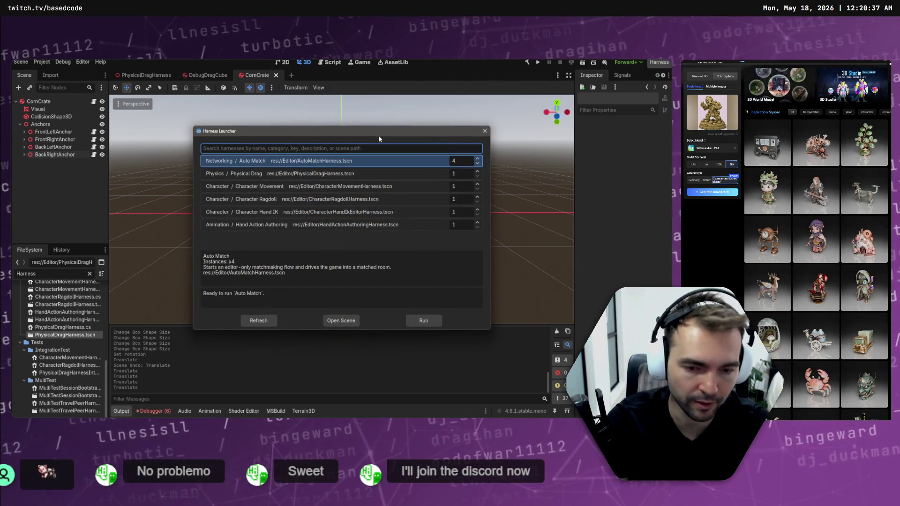
# Launch the drag harness, walk to the orange crate, and grab and release it with the right grip
pyautogui.press('Return')
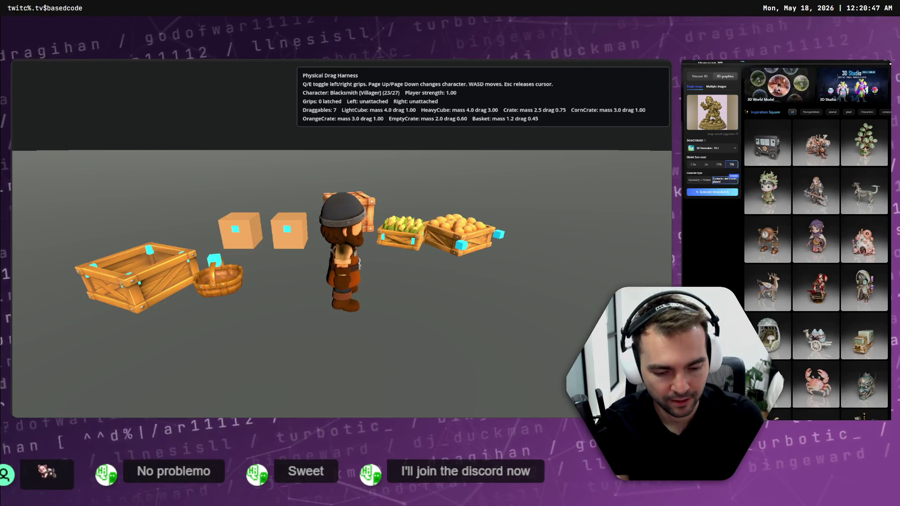
pyautogui.press('w')
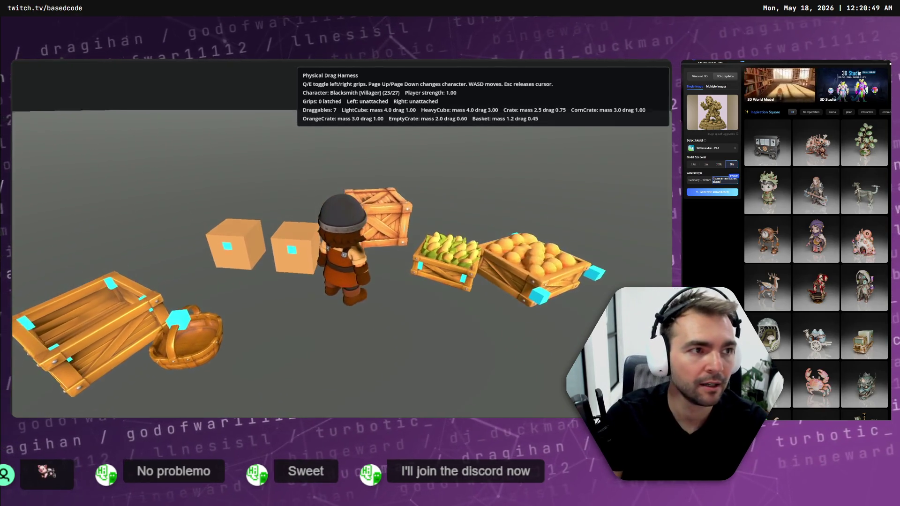
pyautogui.hotkey('alt', 'Tab')
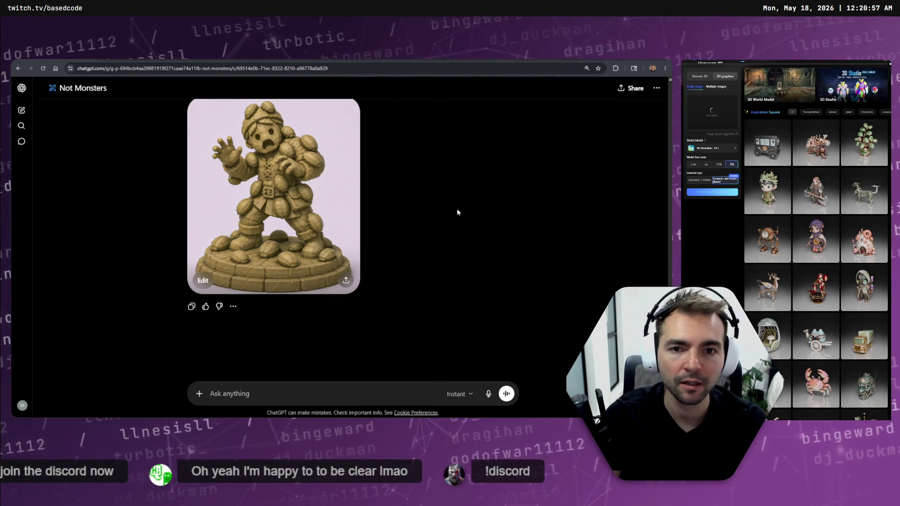
pyautogui.hotkey('alt', 'Tab')
pyautogui.press('w')
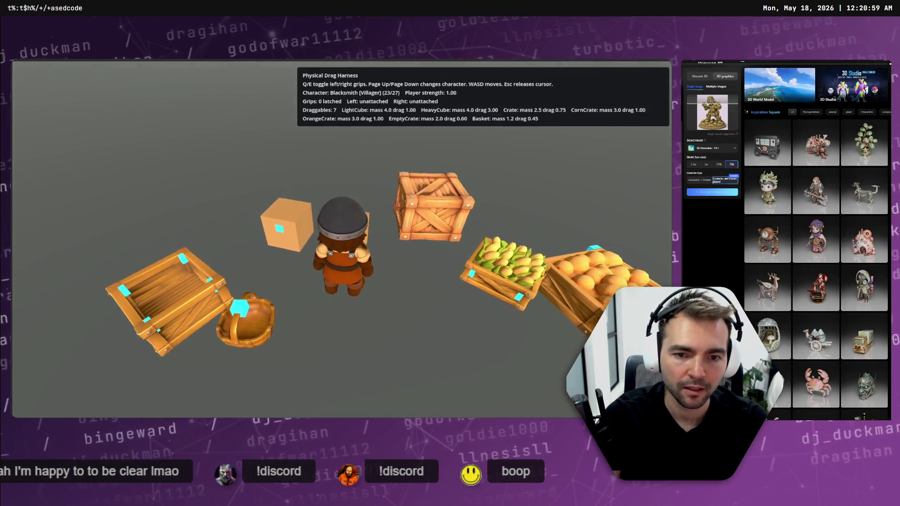
pyautogui.press('d')
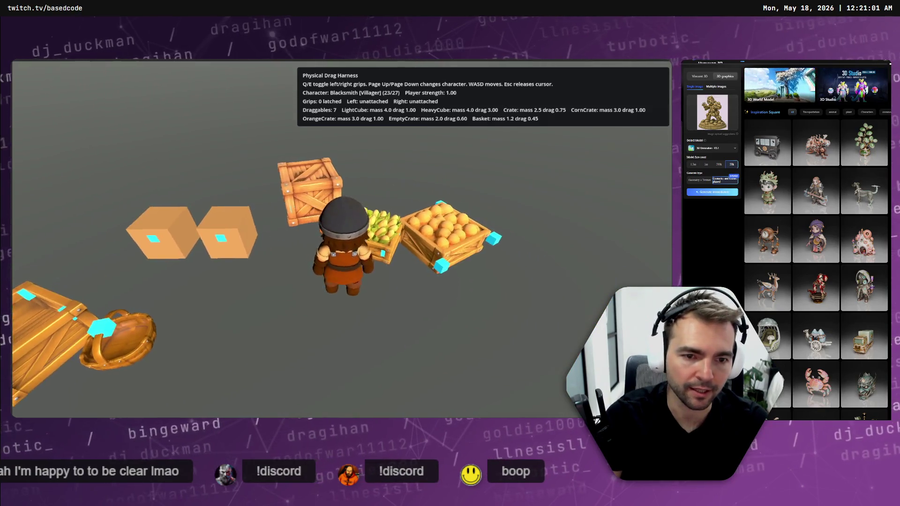
pyautogui.press('e')
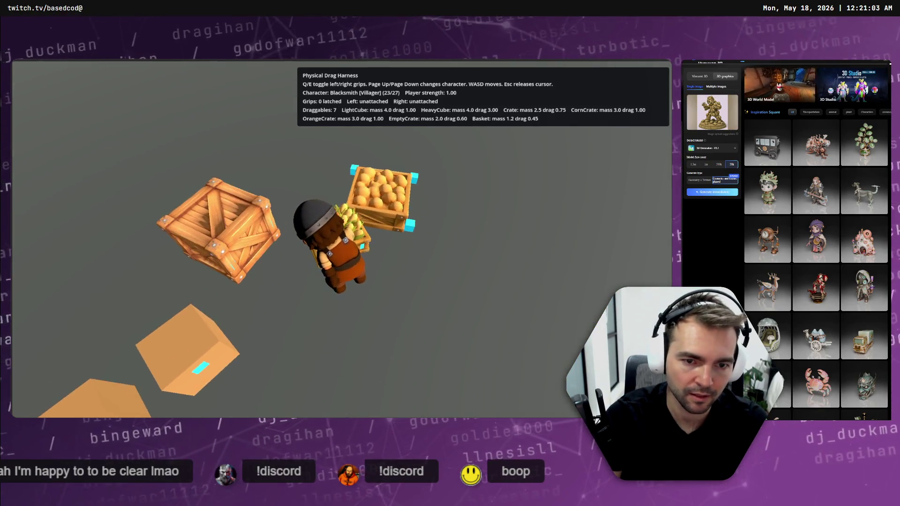
pyautogui.press('e')
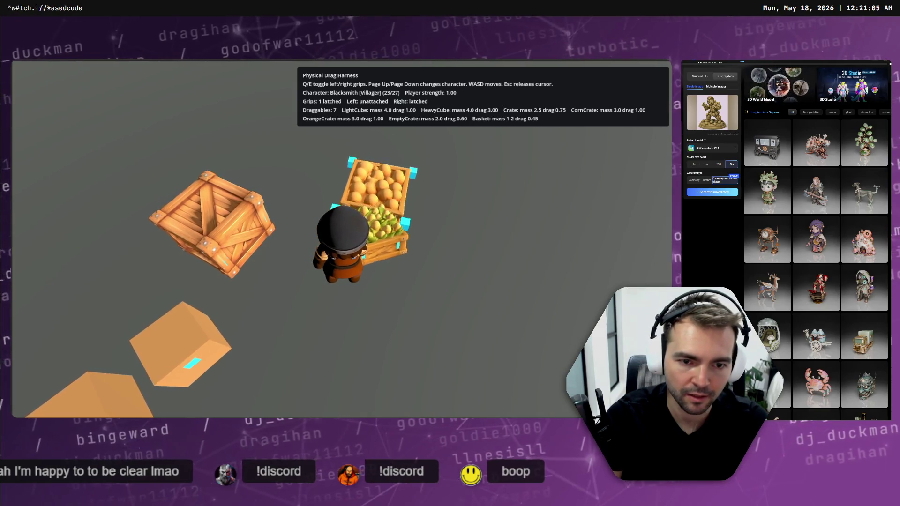
pyautogui.press('d')
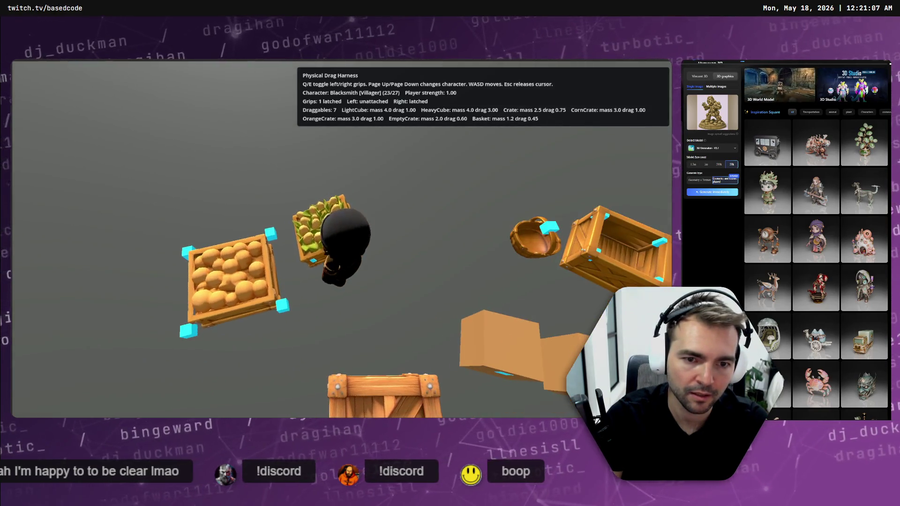
pyautogui.press('e')
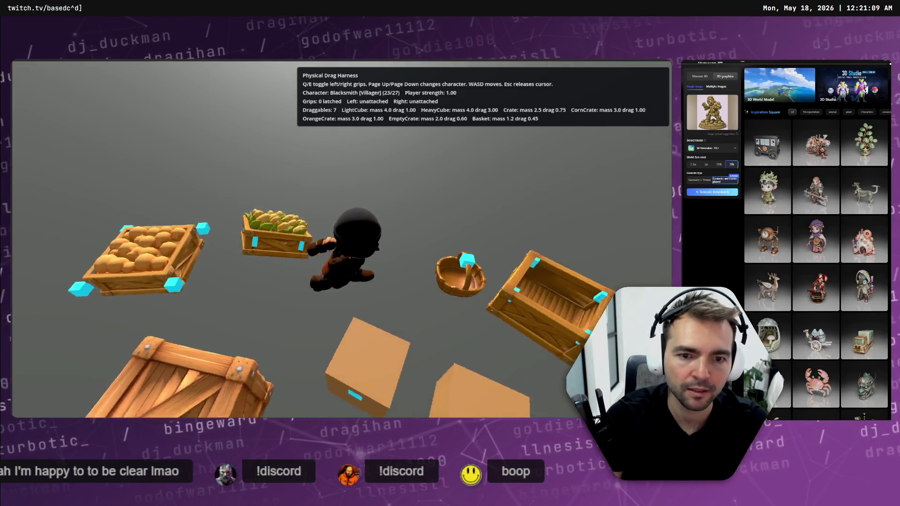
# Latch the corn crate with the left grip, pass it to the right, and back away
pyautogui.press('q')
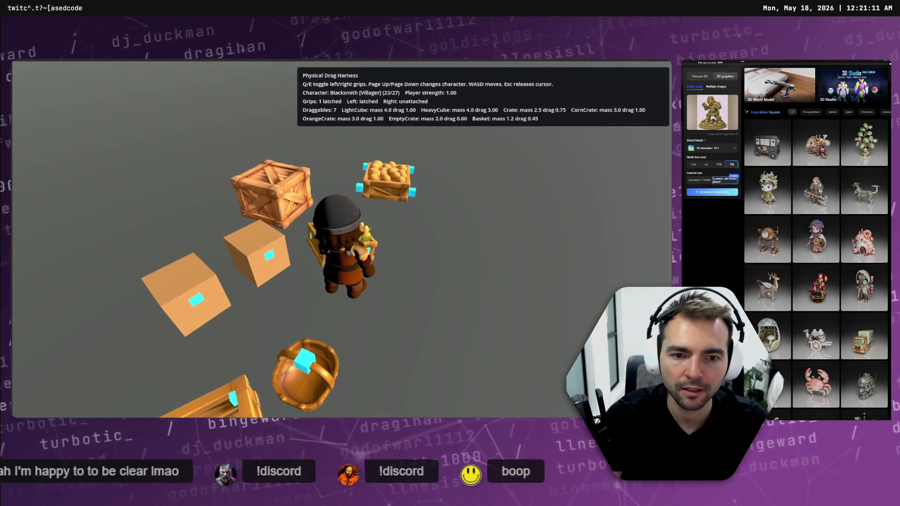
pyautogui.press('d')
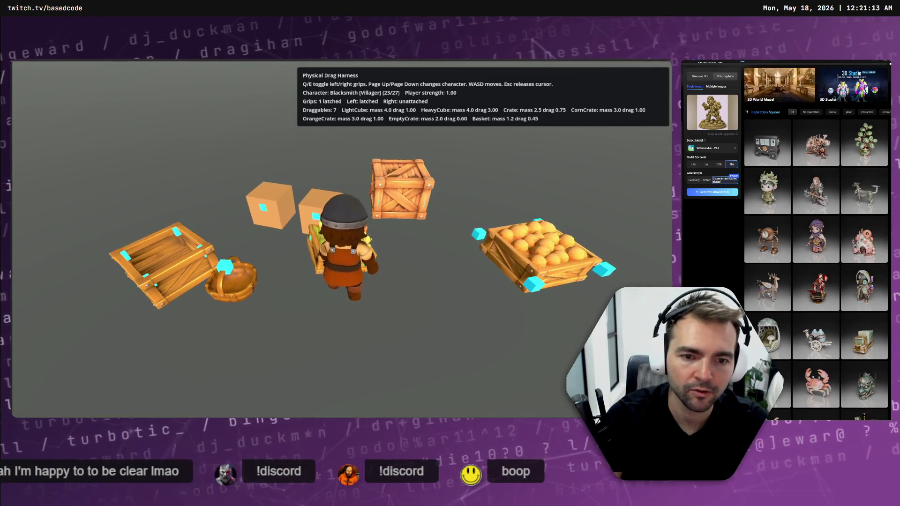
pyautogui.press('q')
pyautogui.press('e')
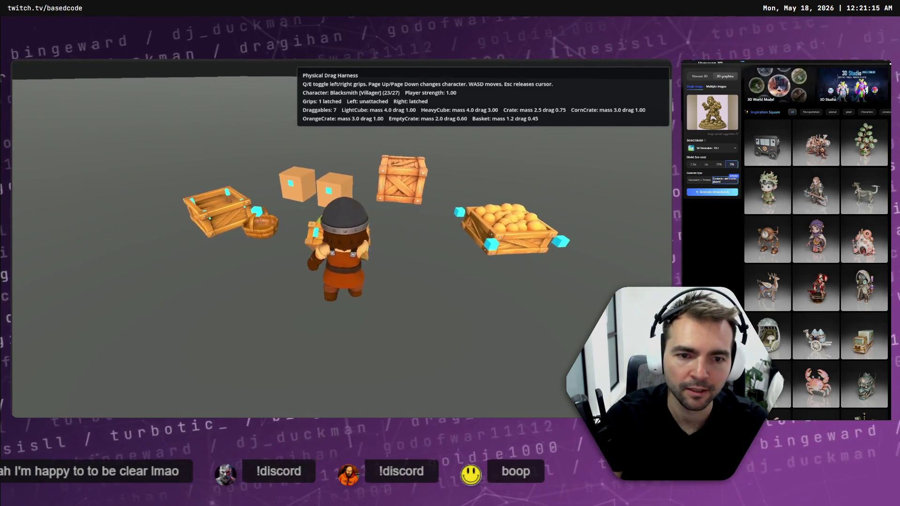
pyautogui.press('s')
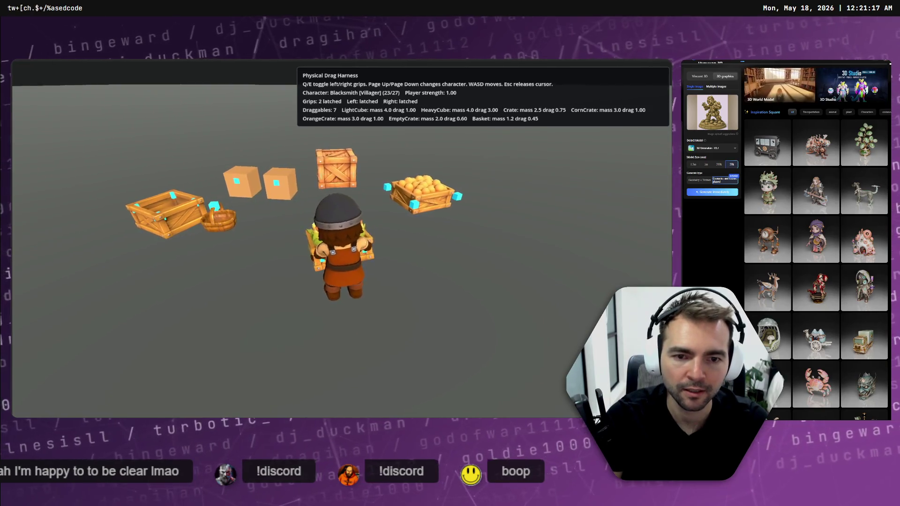
pyautogui.press('s')
pyautogui.press('d')
pyautogui.press('a')
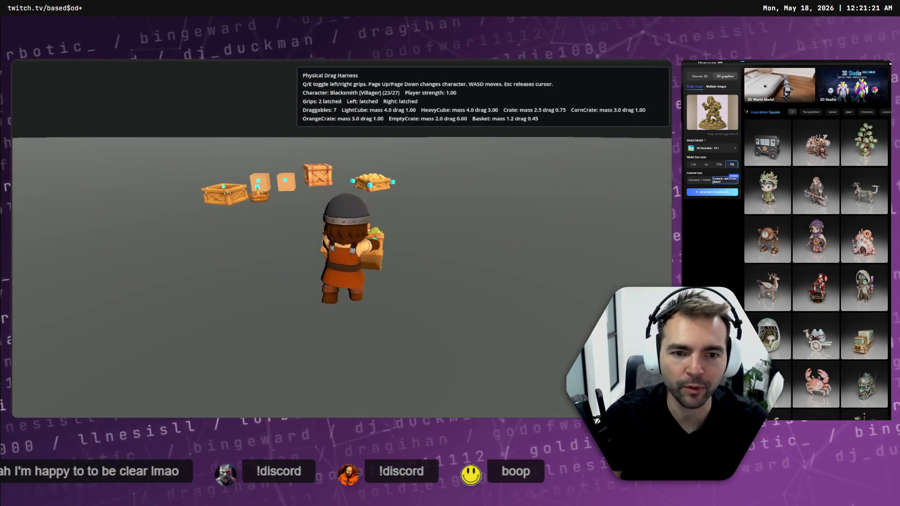
pyautogui.press('d')
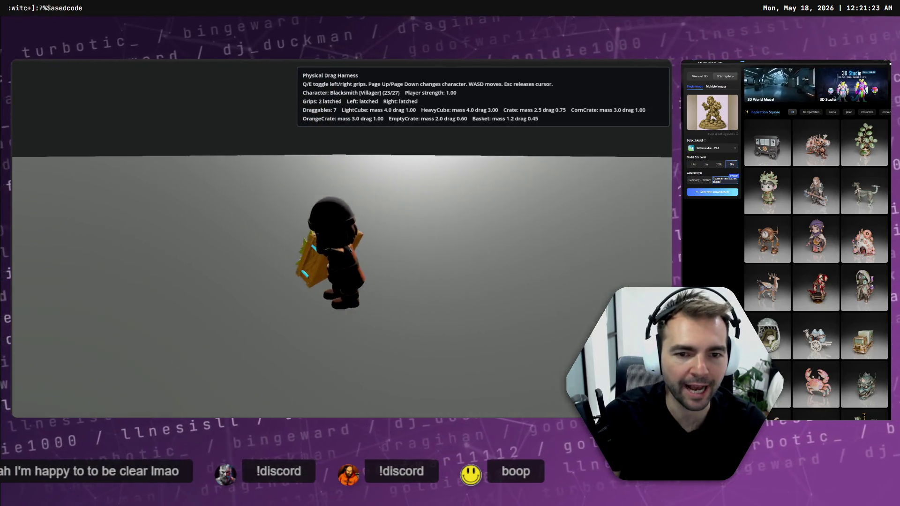
pyautogui.press('w')
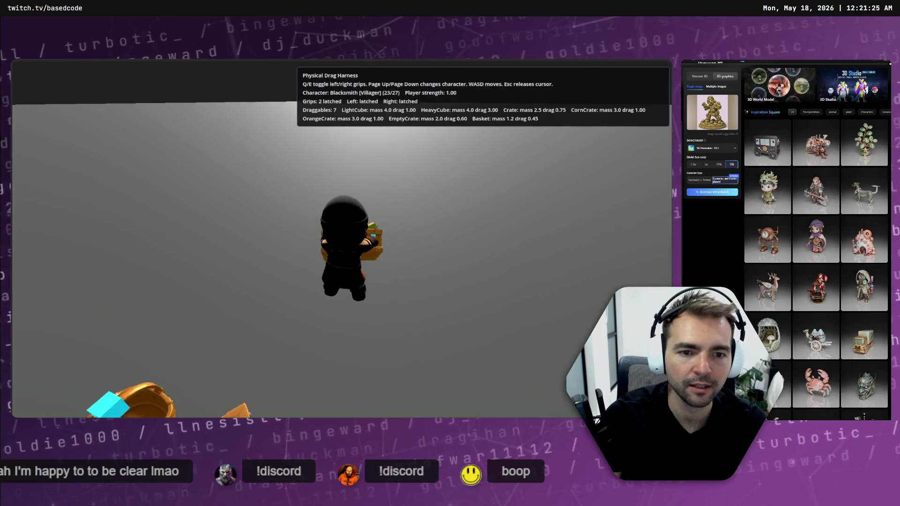
pyautogui.press('a')
pyautogui.press('d')
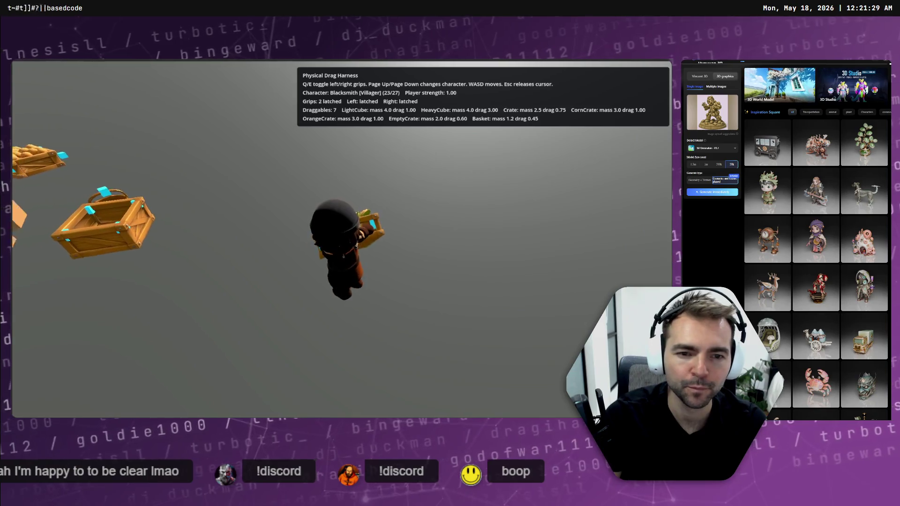
# Grab the corn crate with the right hand, carry it past the other crates, and drop it
pyautogui.press('e')
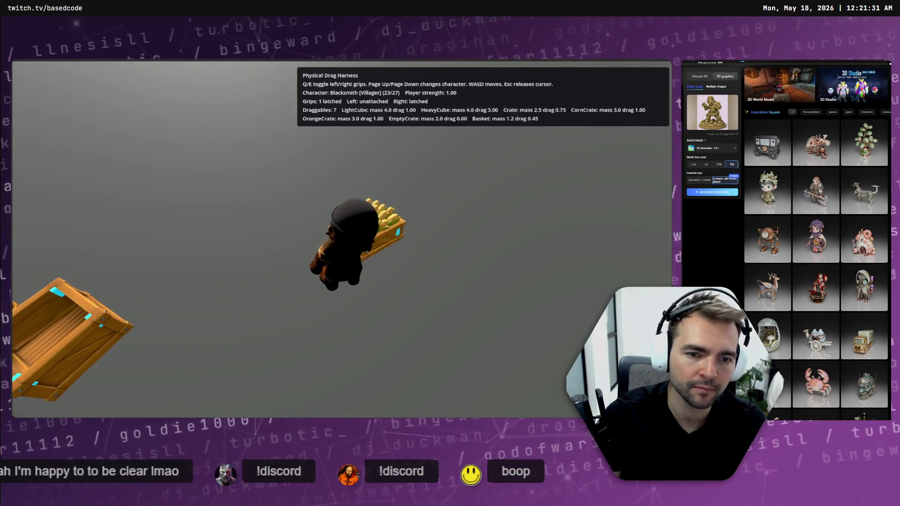
pyautogui.press('s')
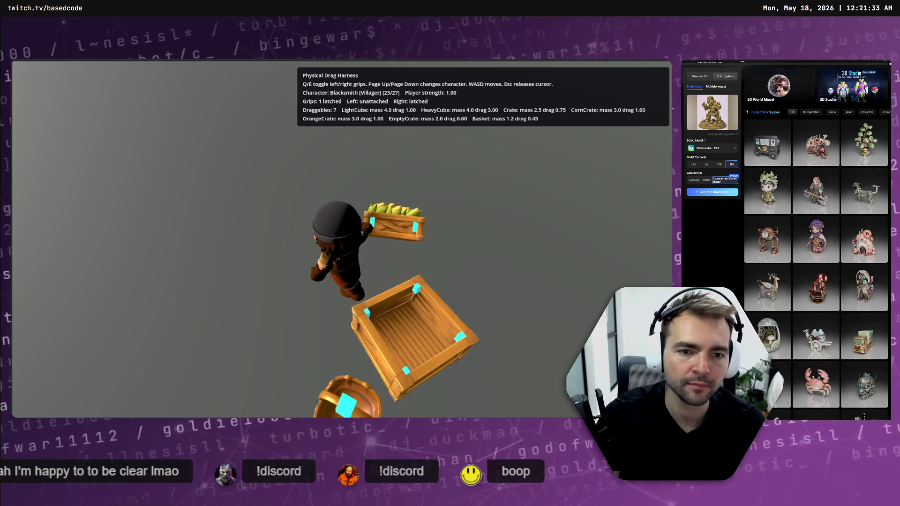
pyautogui.press('d')
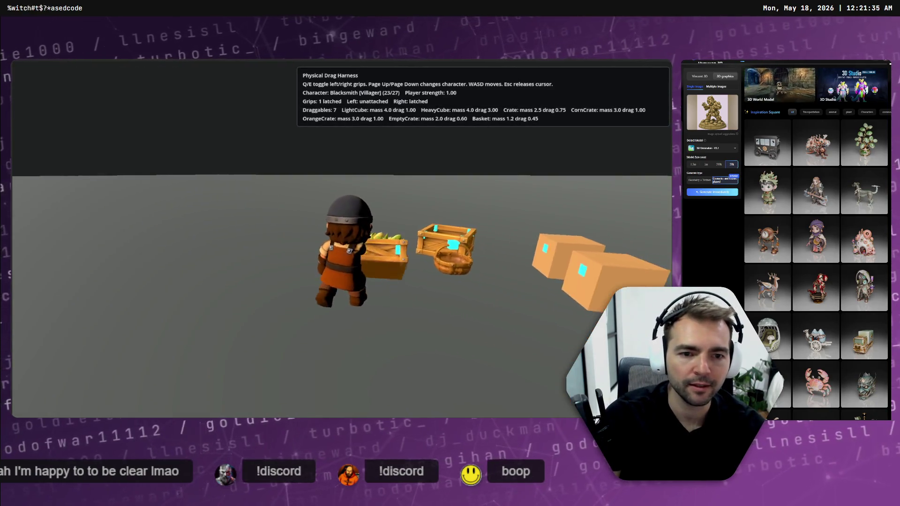
pyautogui.press('a')
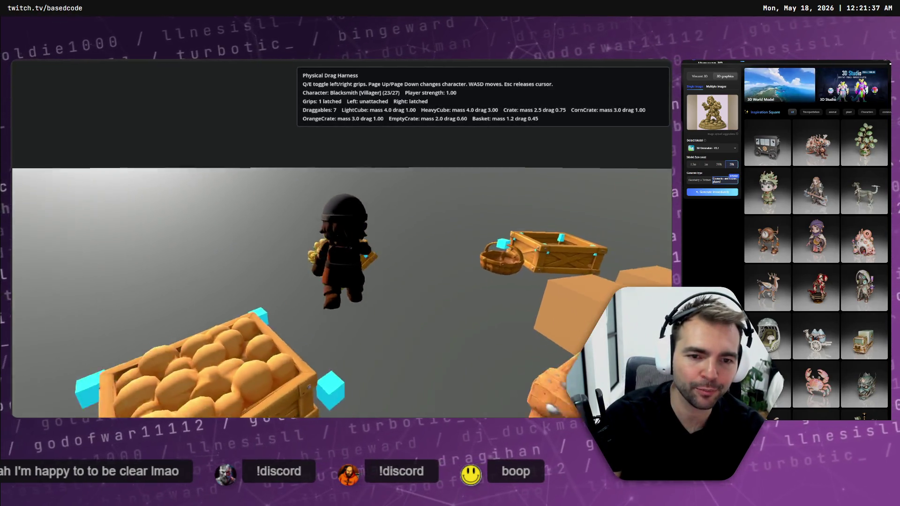
pyautogui.press('w')
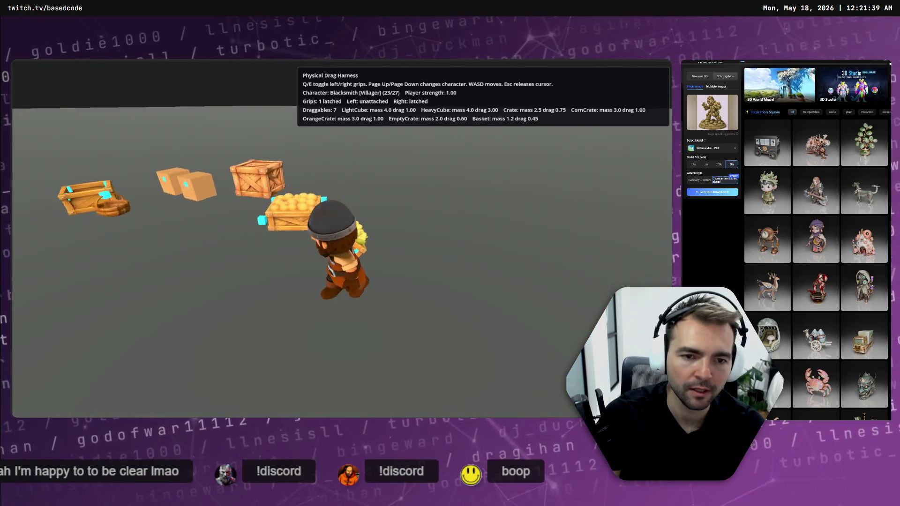
pyautogui.press('a')
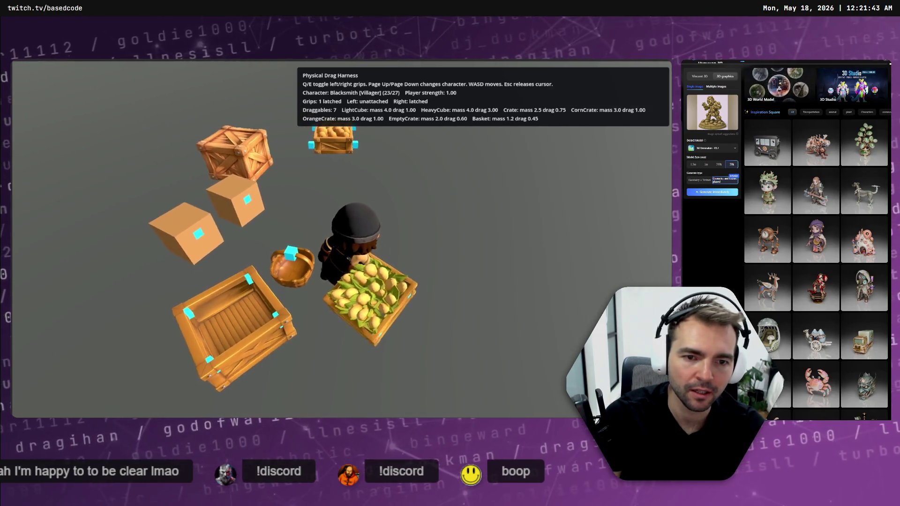
pyautogui.press('e')
# Grip the orange crate left-handed and release it, then latch corn crate left and orange crate right
pyautogui.press('a')
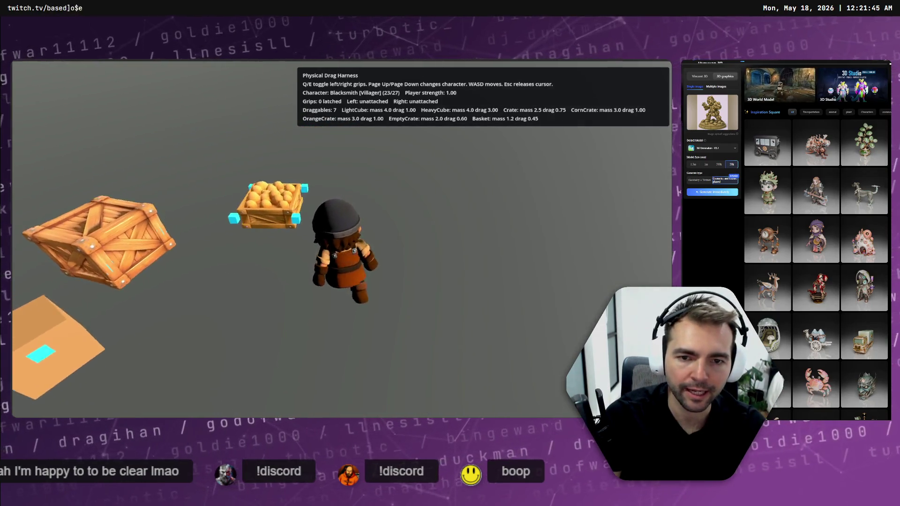
pyautogui.press('q')
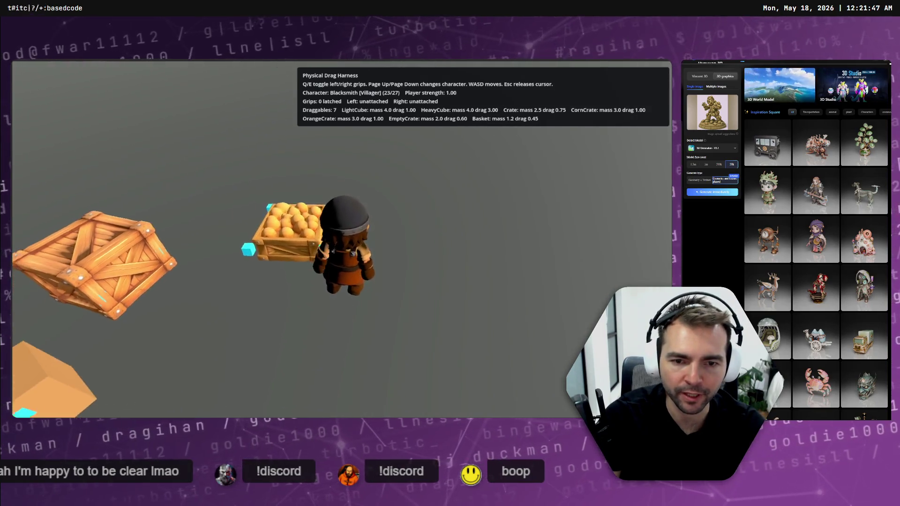
pyautogui.press('q')
pyautogui.press('a')
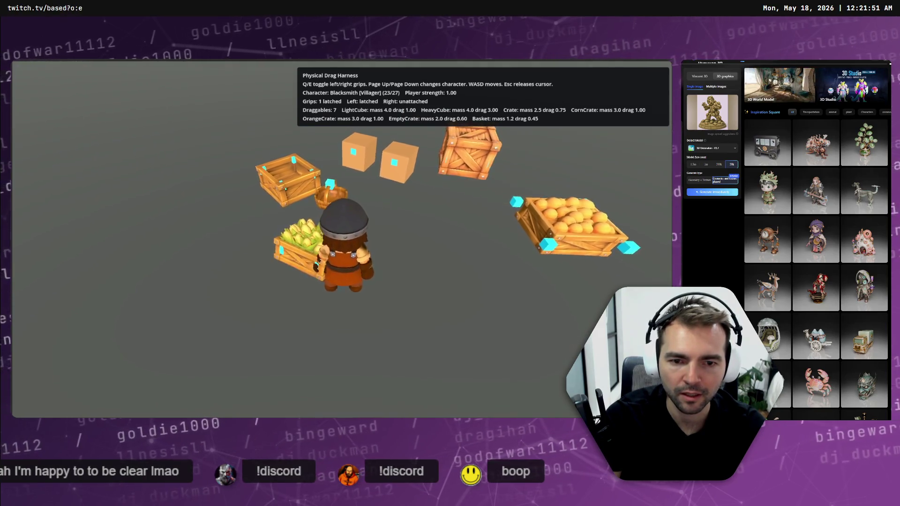
pyautogui.press('q')
pyautogui.press('d')
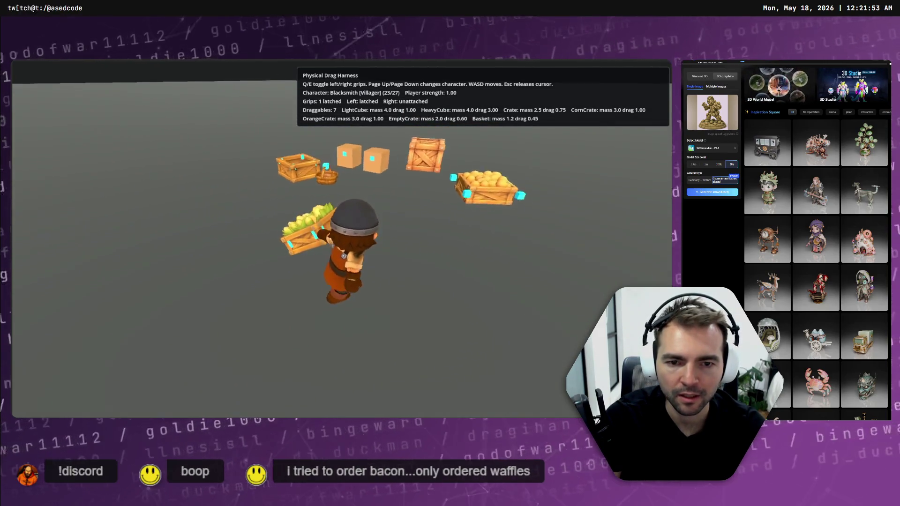
pyautogui.press('d')
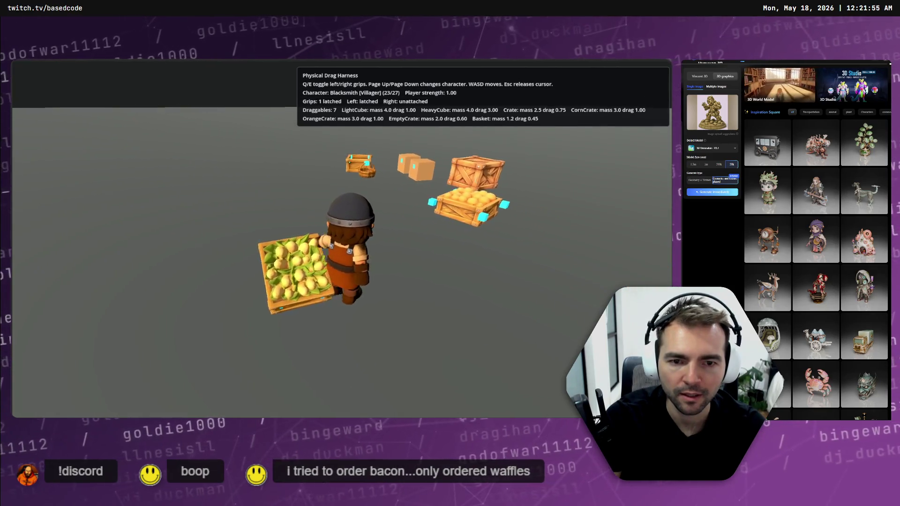
pyautogui.press('d')
pyautogui.press('e')
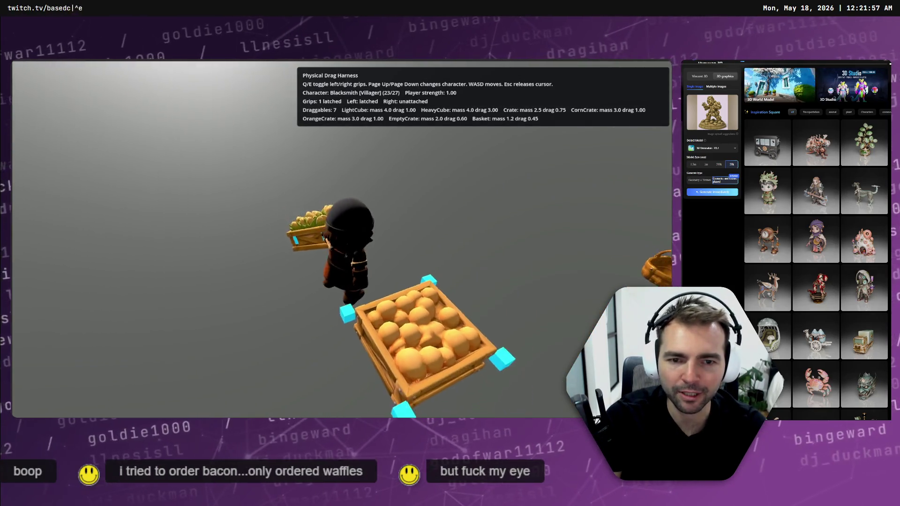
# Turn while dragging both crates, let go of both, and bring up the window switcher
pyautogui.press('d')
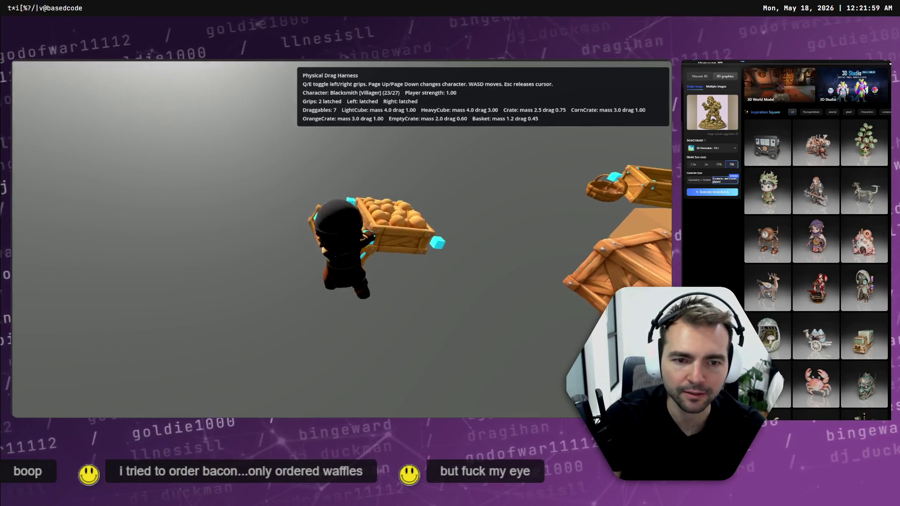
pyautogui.press('d')
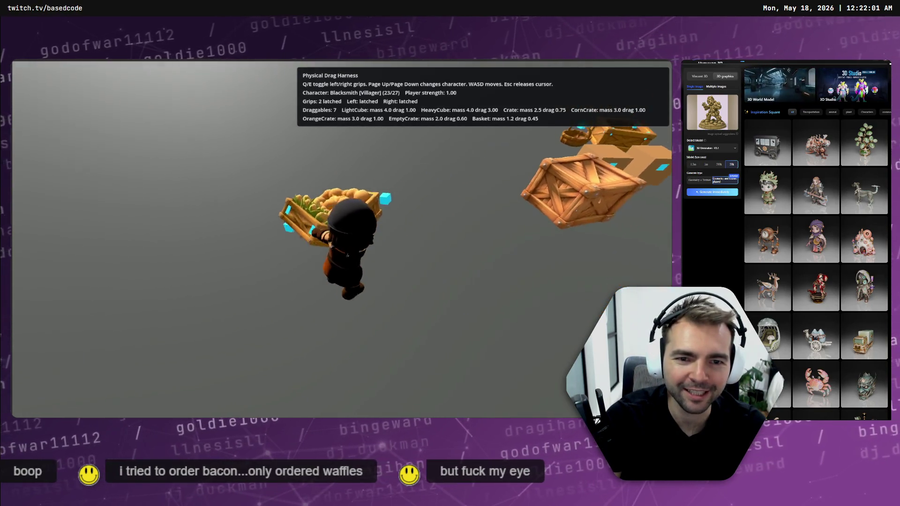
pyautogui.press('d')
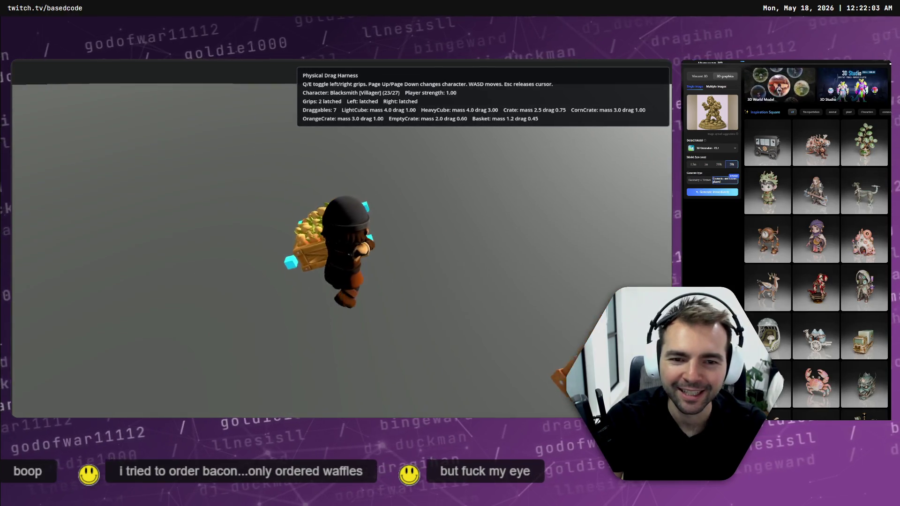
pyautogui.press('d')
pyautogui.press('q')
pyautogui.press('e')
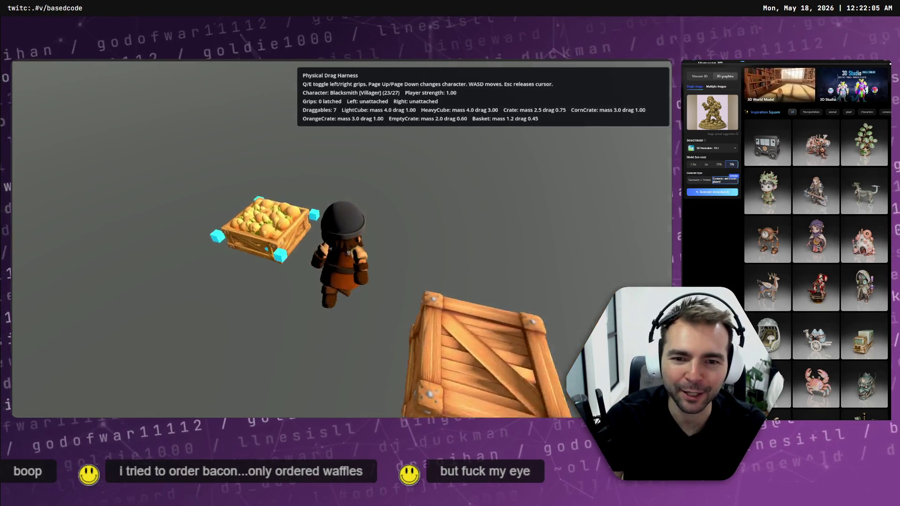
pyautogui.hotkey('alt', 'Tab')
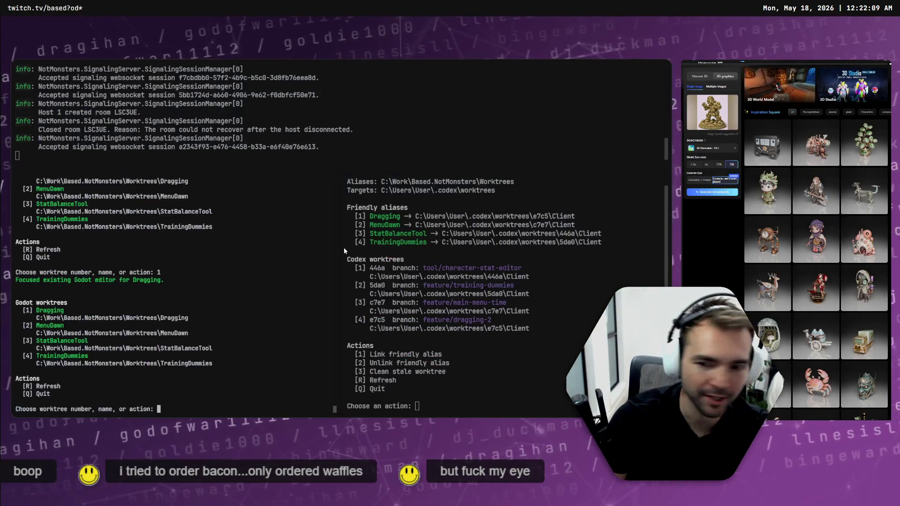
# Submit the request to make draggable objects collide to Codex in plan mode
pyautogui.hotkey('alt', 'Tab')
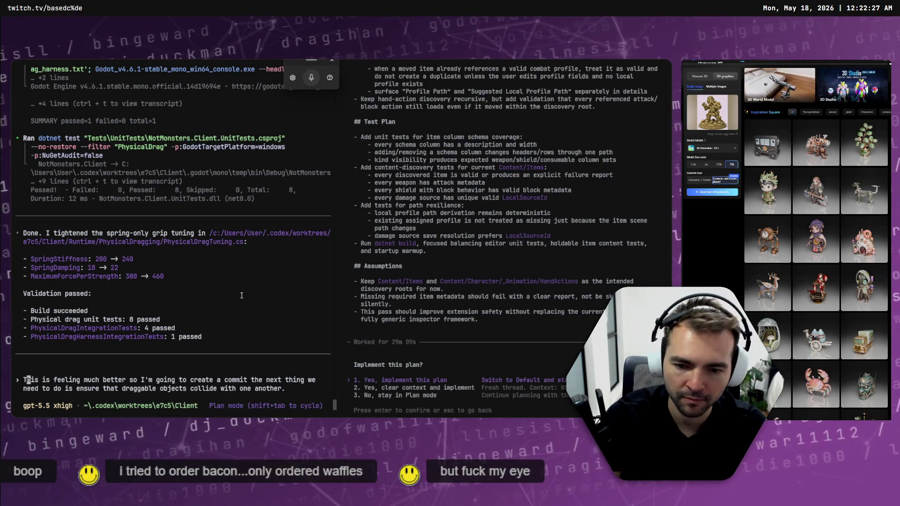
pyautogui.hotkey('shift', 'Tab')
pyautogui.press('Return')
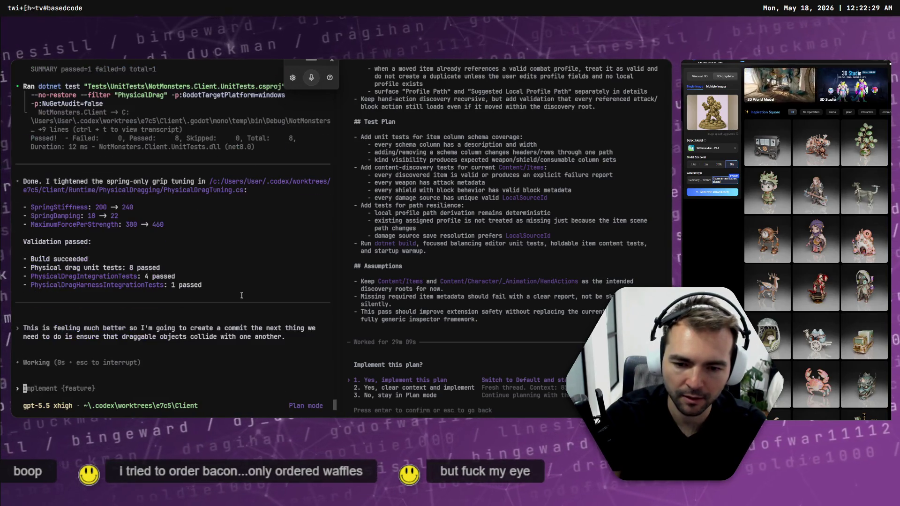
pyautogui.hotkey('alt', 'Tab')
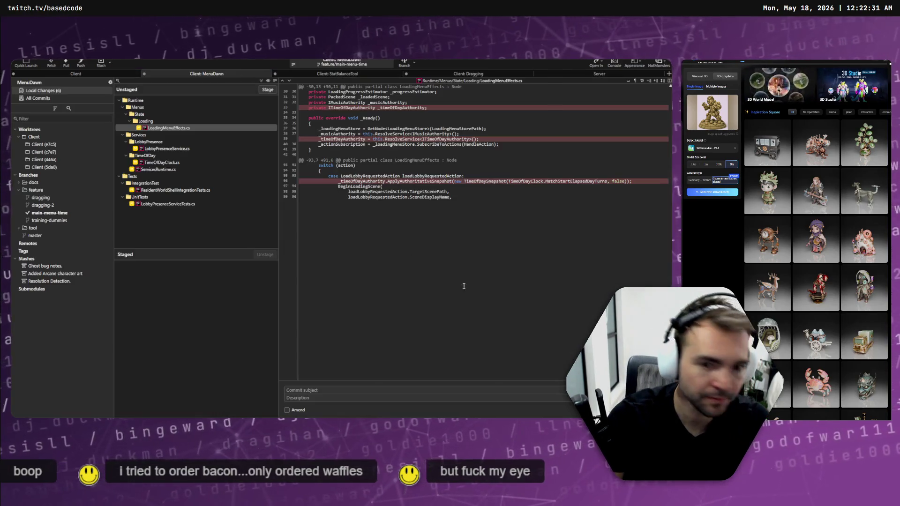
# Stage all Client: Dragging changes and commit them as 'Tune dragging to feel more grippy'
pyautogui.click(72, 75)
pyautogui.click(451, 72)
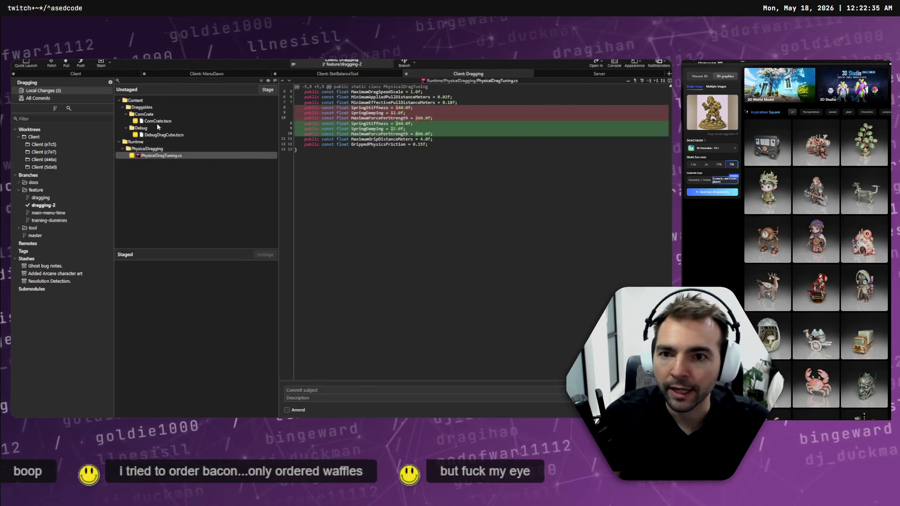
pyautogui.click(156, 121)
pyautogui.hotkey('ctrl', 'a')
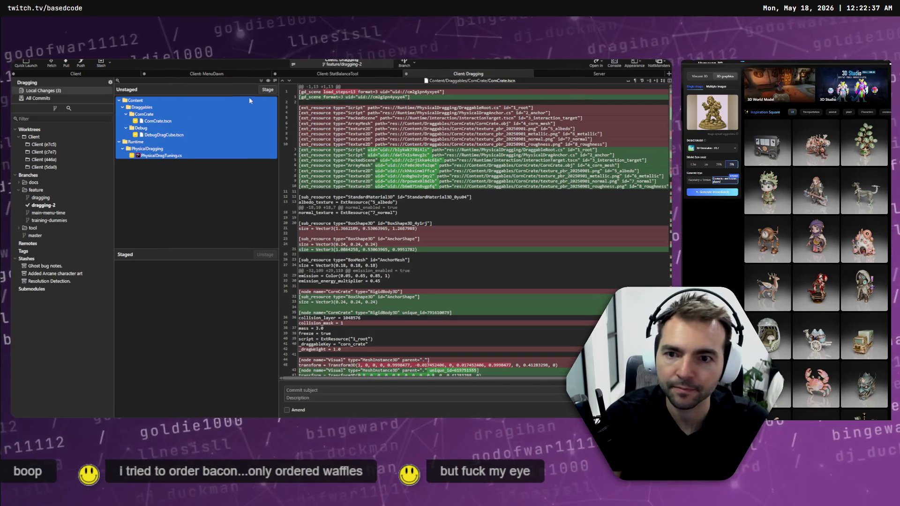
pyautogui.press('Return')
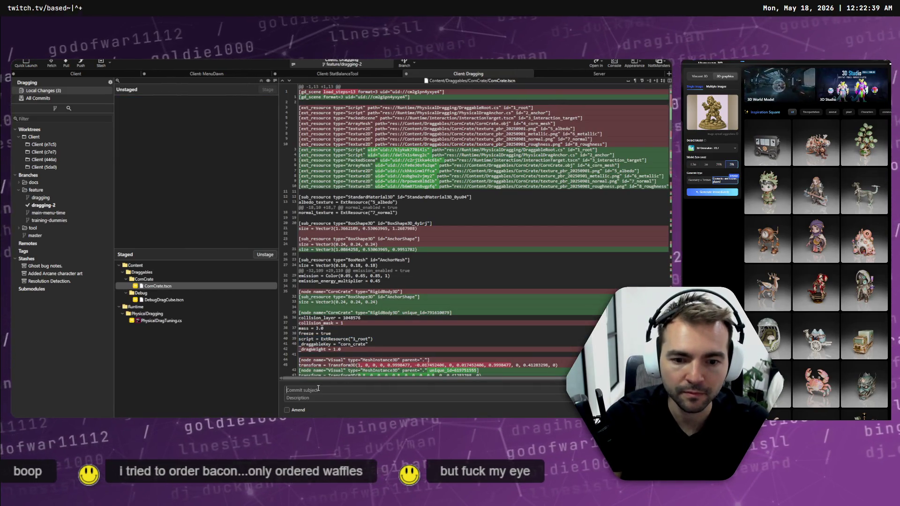
pyautogui.click(318, 390)
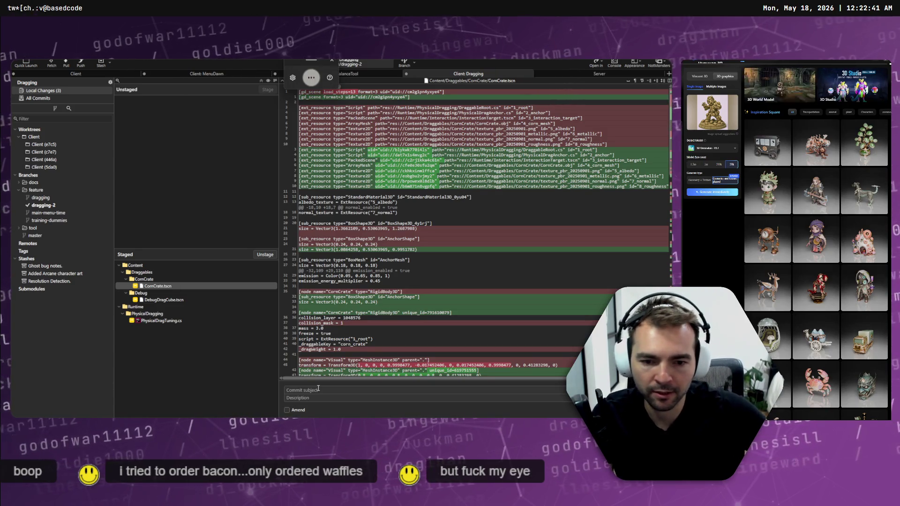
pyautogui.write('tune dragging to feel more')
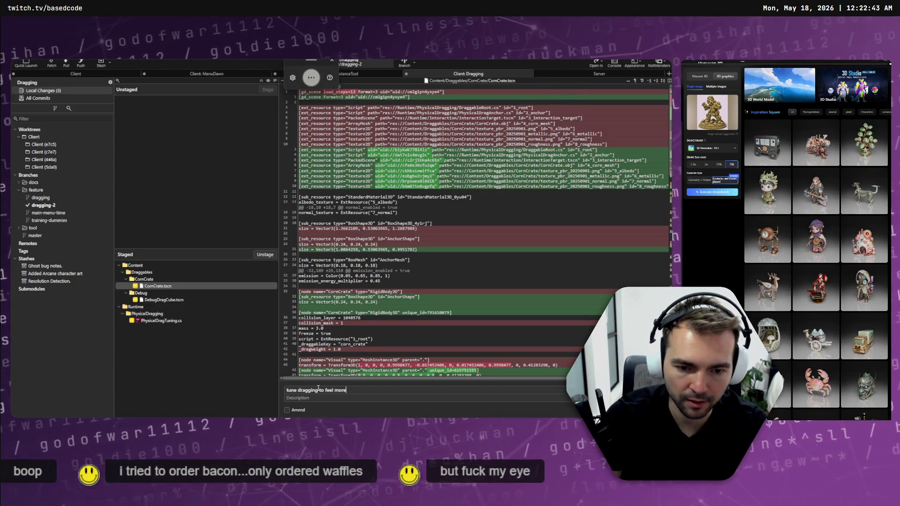
pyautogui.write(' grippy')
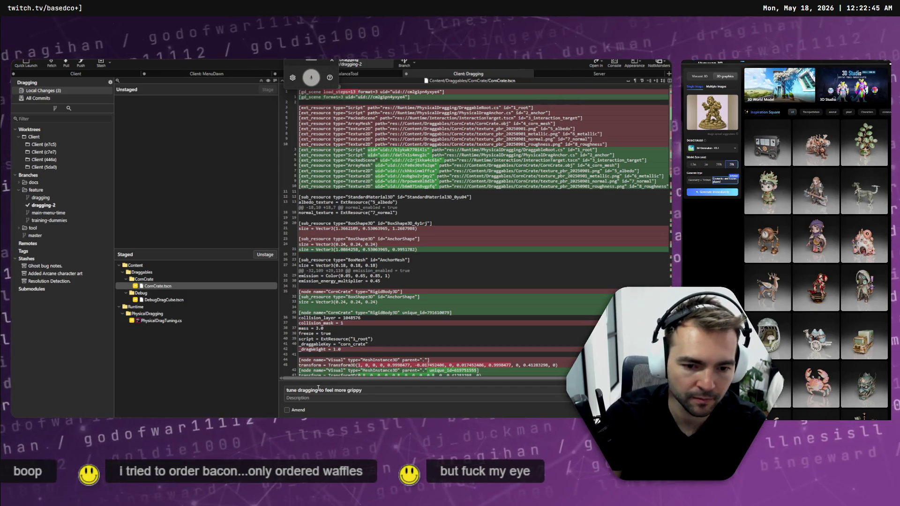
pyautogui.write('"')
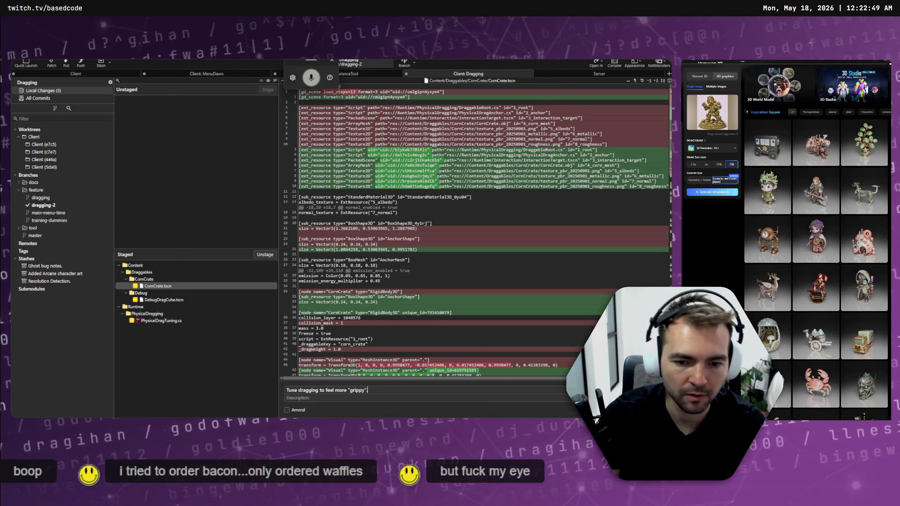
pyautogui.hotkey('ctrl', 'Return')
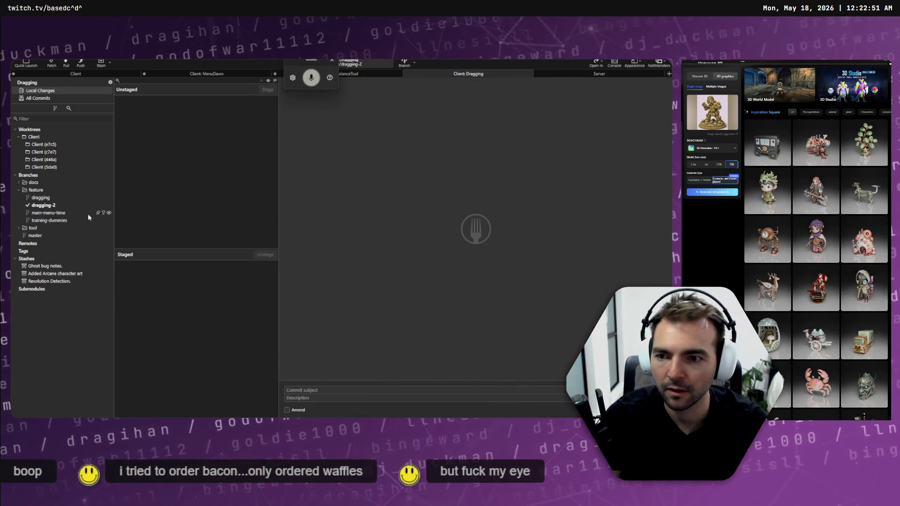
pyautogui.hotkey('alt', 'Tab')
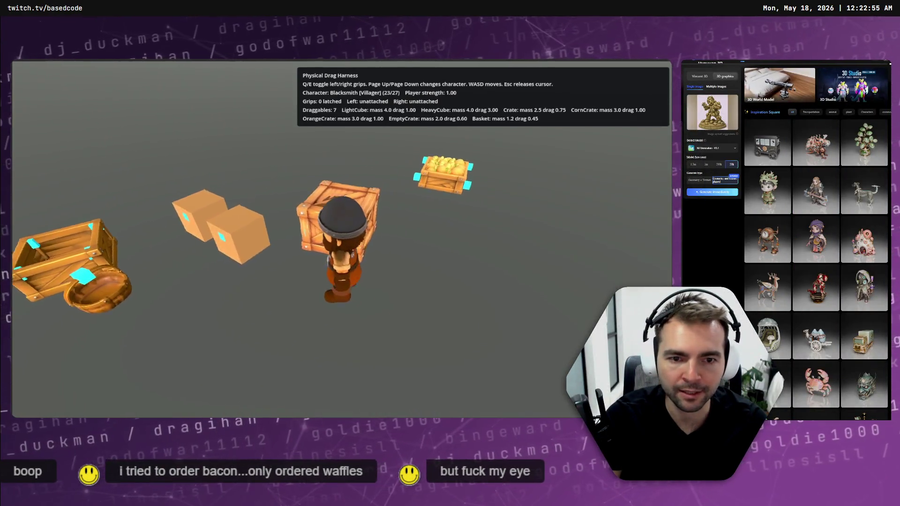
# Latch both hands onto the wooden crate, then release the left and right grips
pyautogui.press('q')
pyautogui.press('e')
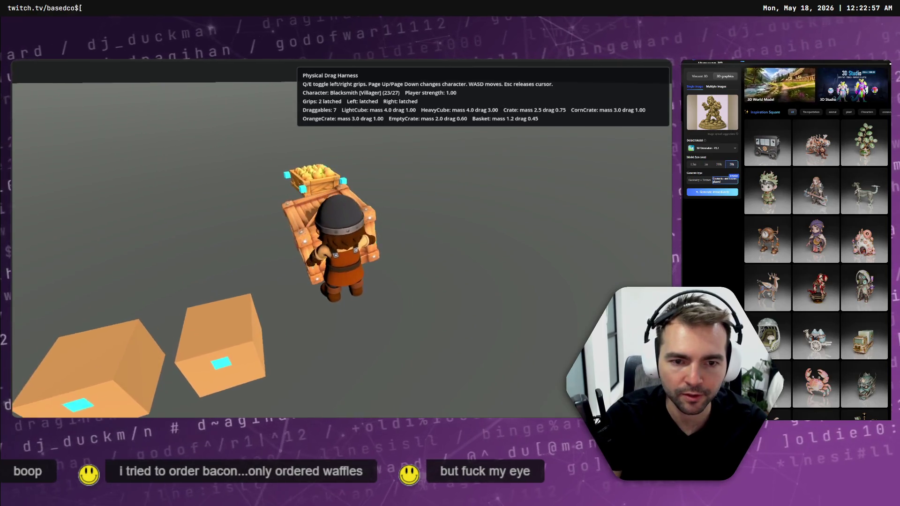
pyautogui.press('q')
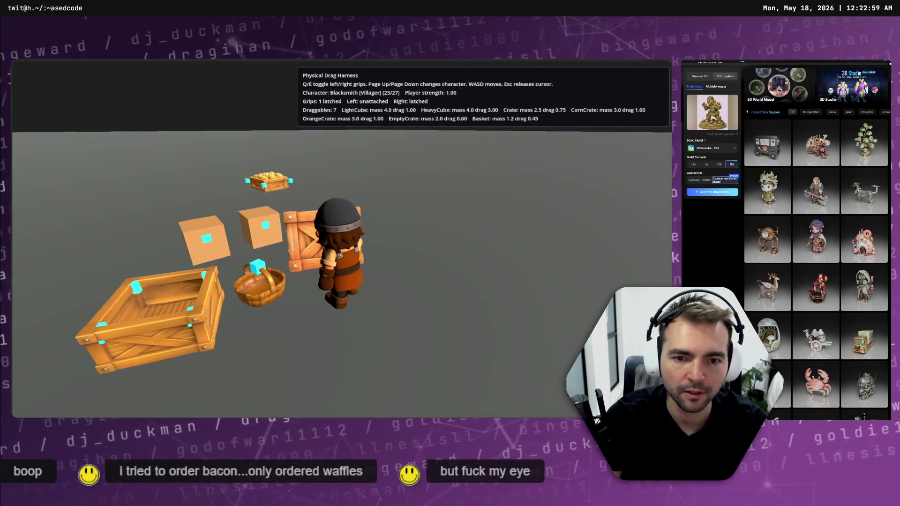
pyautogui.press('e')
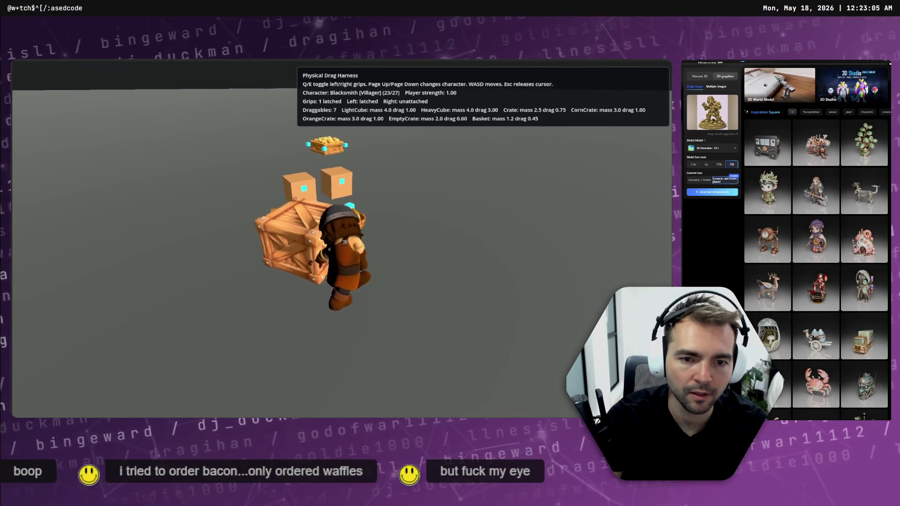
# Carry the crate around with WASD, re-latching both grips, then release the left hand
pyautogui.press('w')
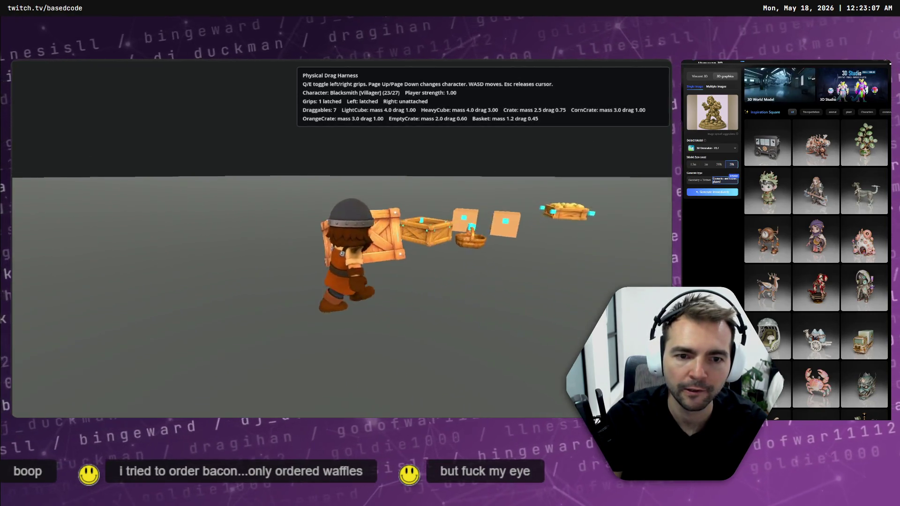
pyautogui.press('a')
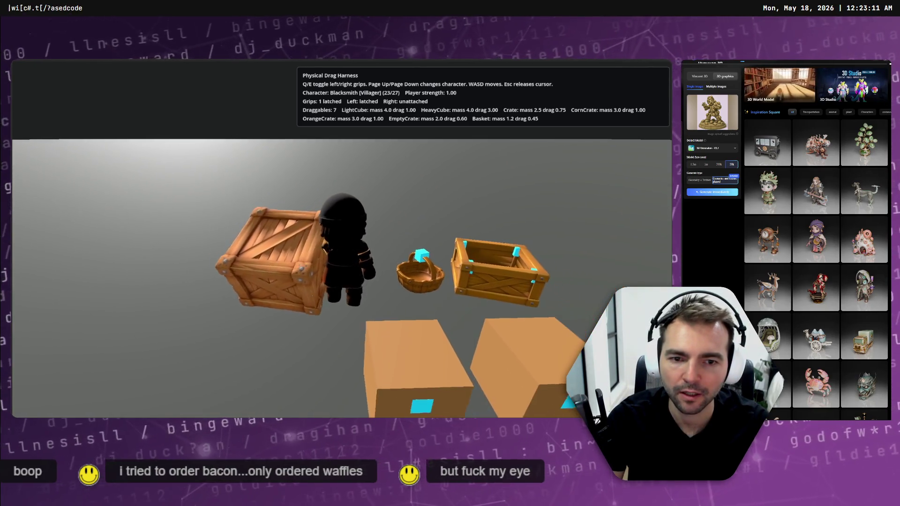
pyautogui.press('q')
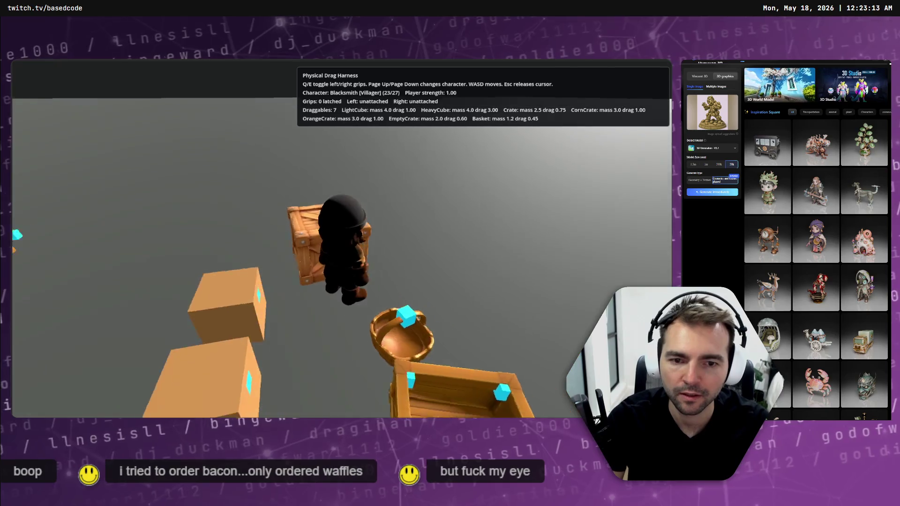
pyautogui.press('q')
pyautogui.press('q')
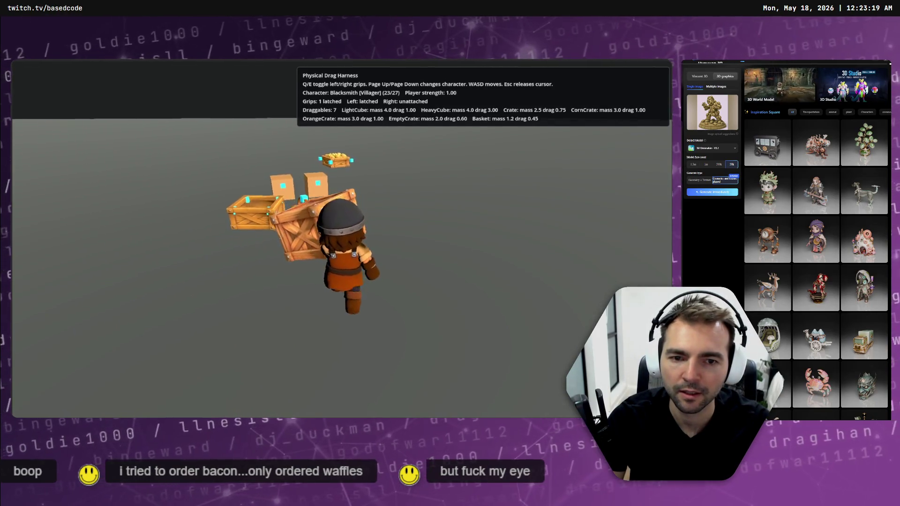
pyautogui.press('d')
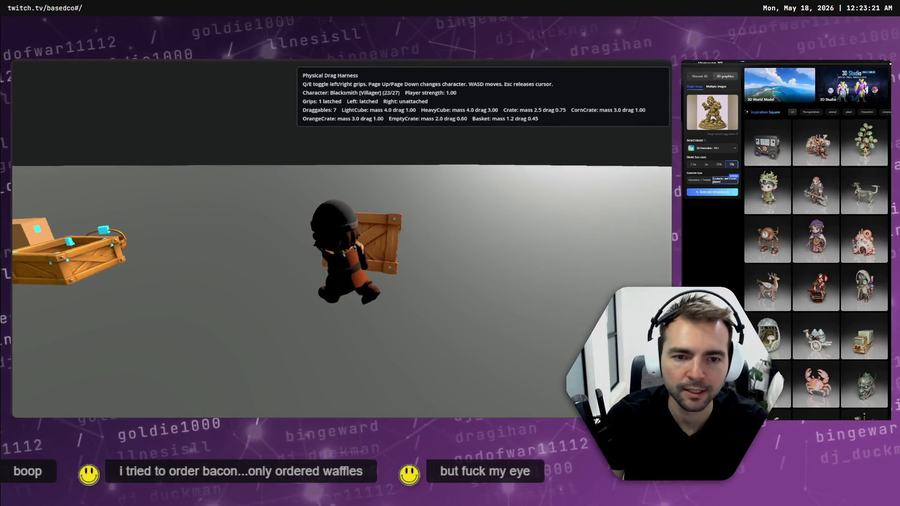
pyautogui.press('e')
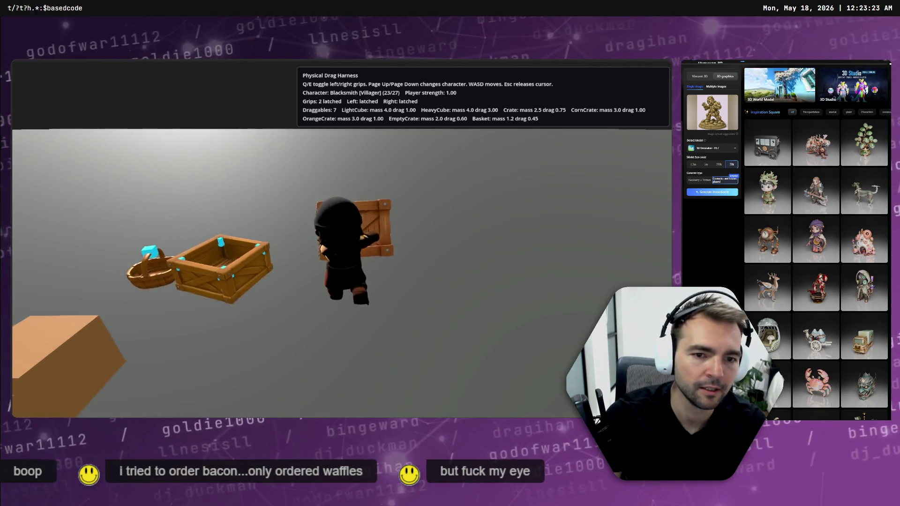
pyautogui.press('q')
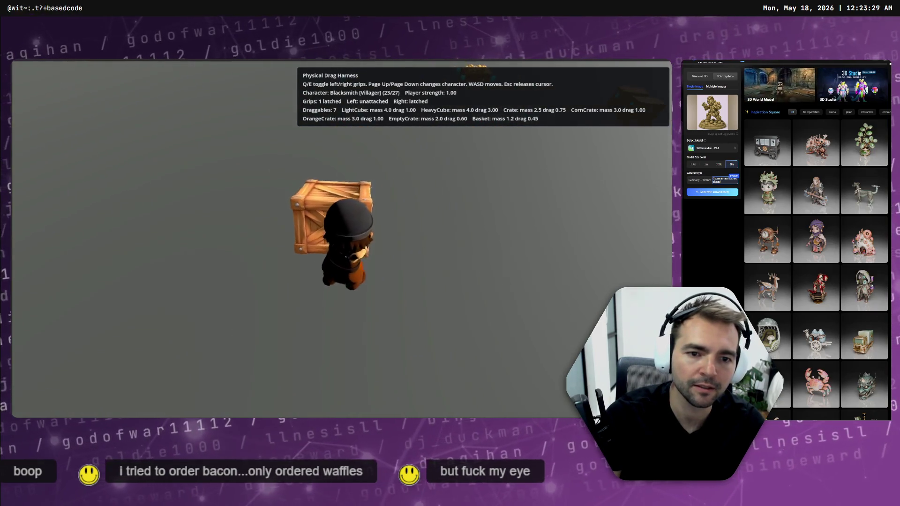
# Drop the crate and walk the character up to and around the orange crate
pyautogui.press('e')
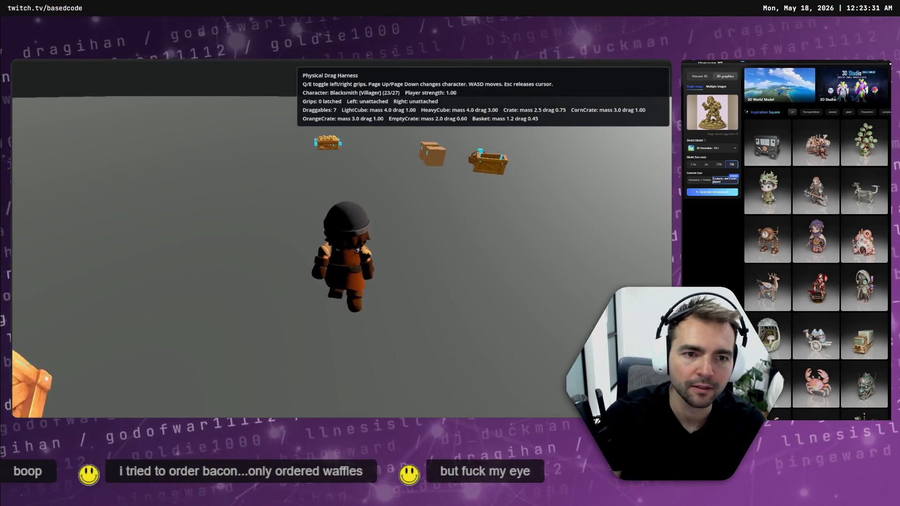
pyautogui.press('w')
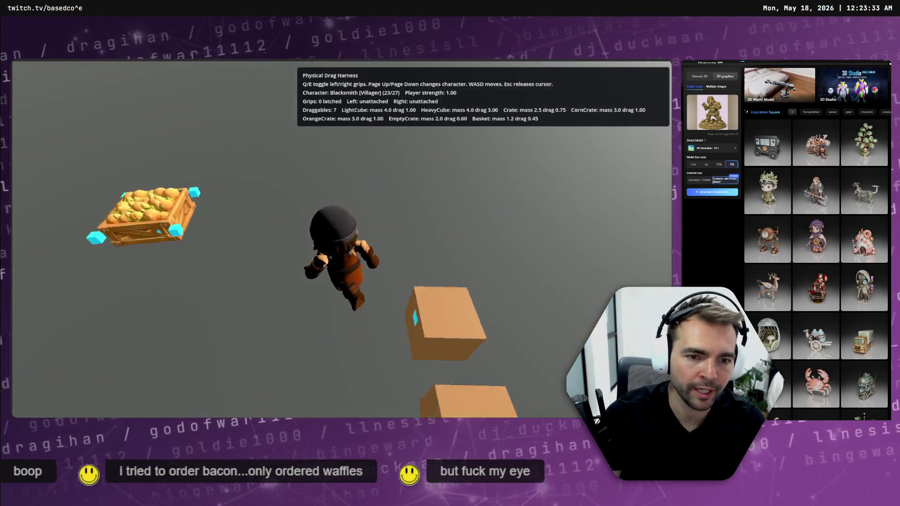
pyautogui.press('w')
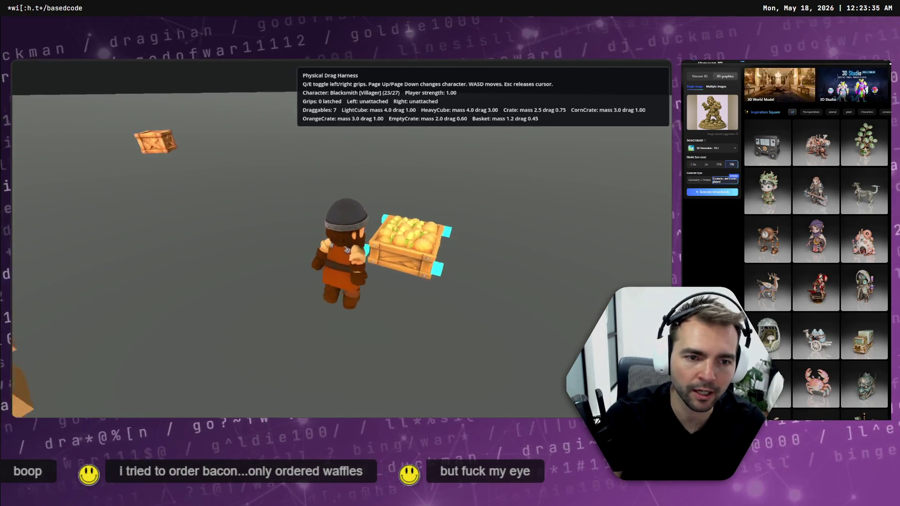
pyautogui.press('w')
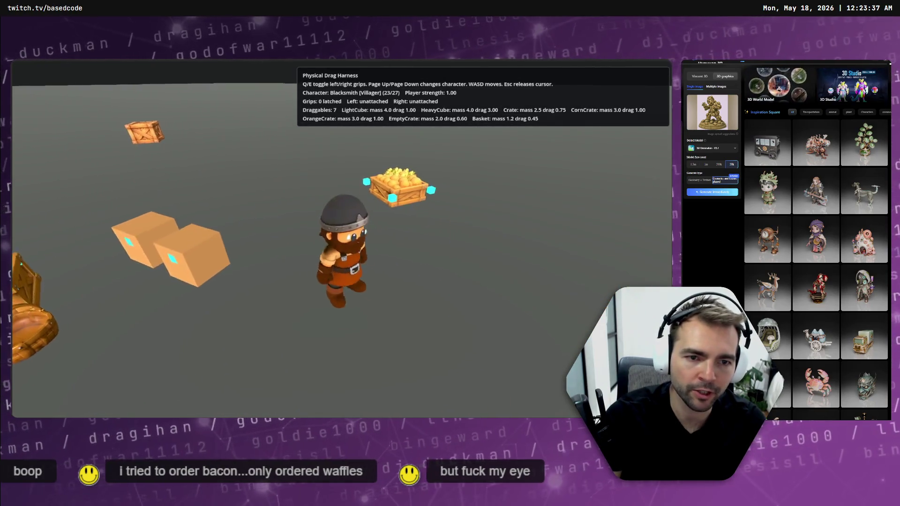
pyautogui.press('w')
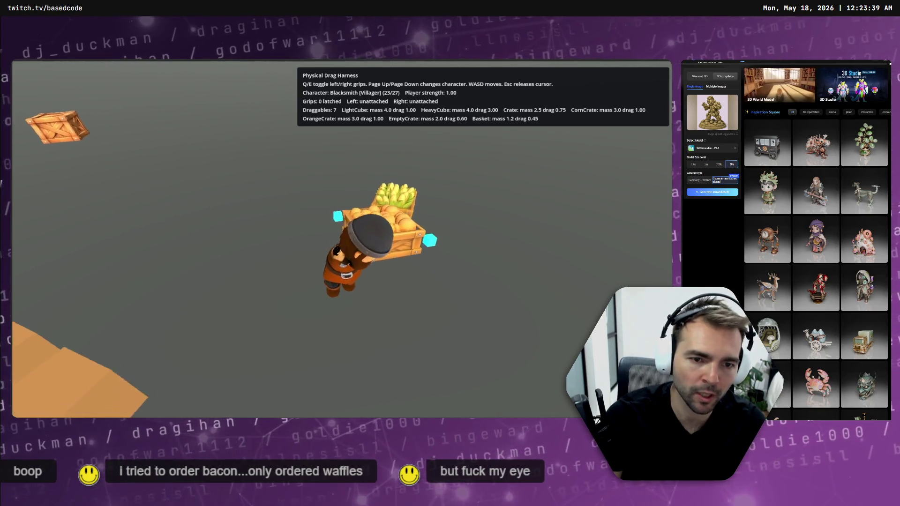
pyautogui.press('w')
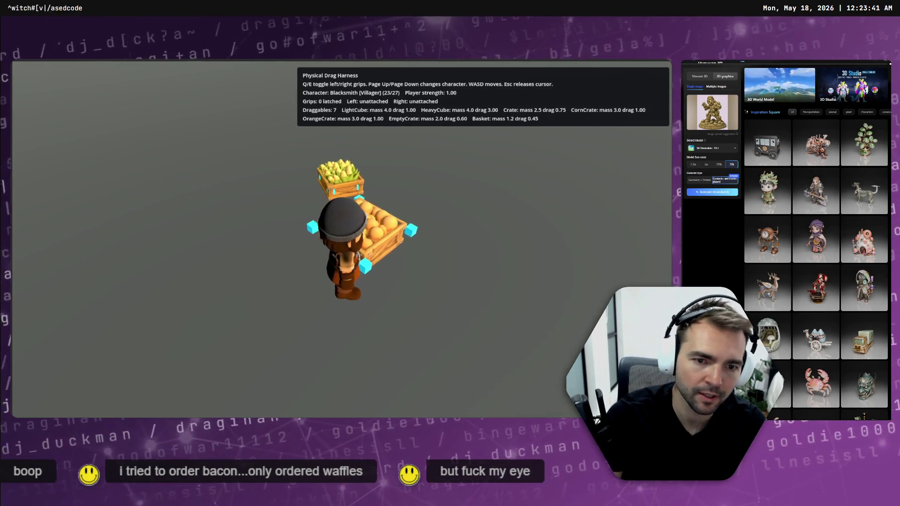
pyautogui.press('w')
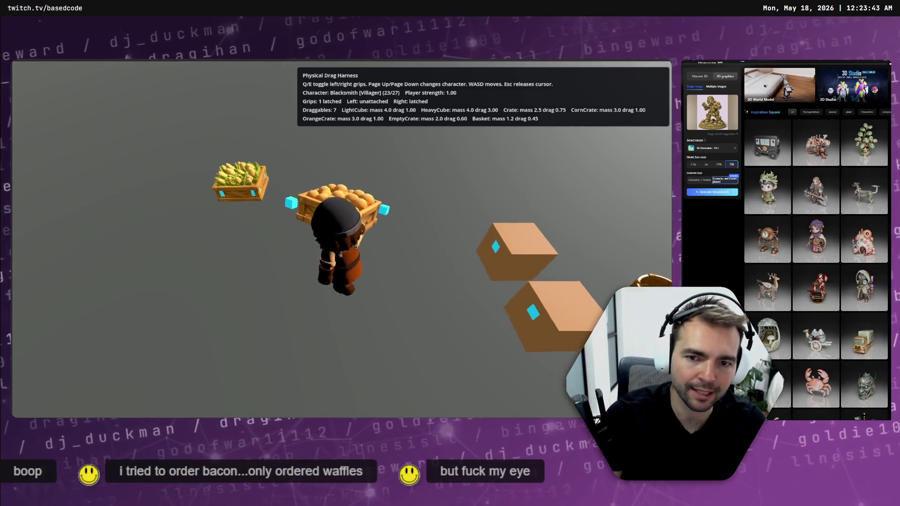
pyautogui.press('w')
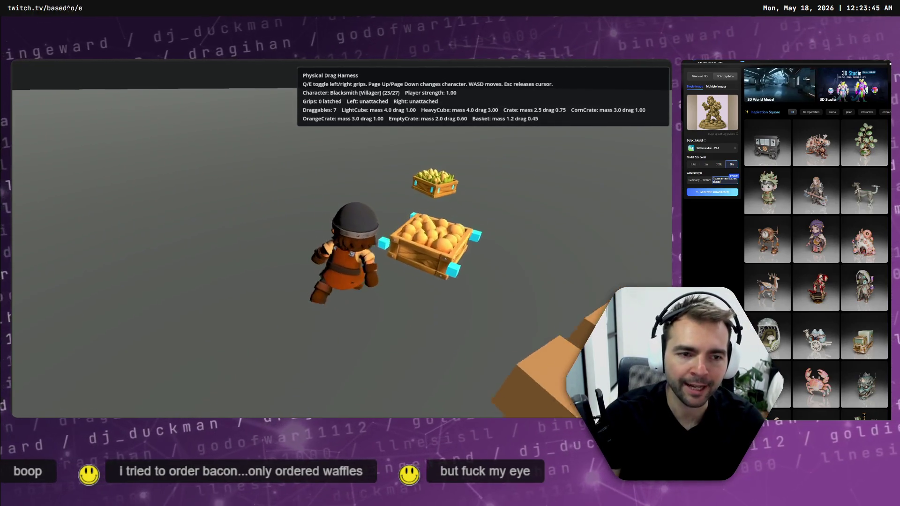
pyautogui.press('e')
# Circle the small crate with WASD, then bring up the window switcher
pyautogui.press('w')
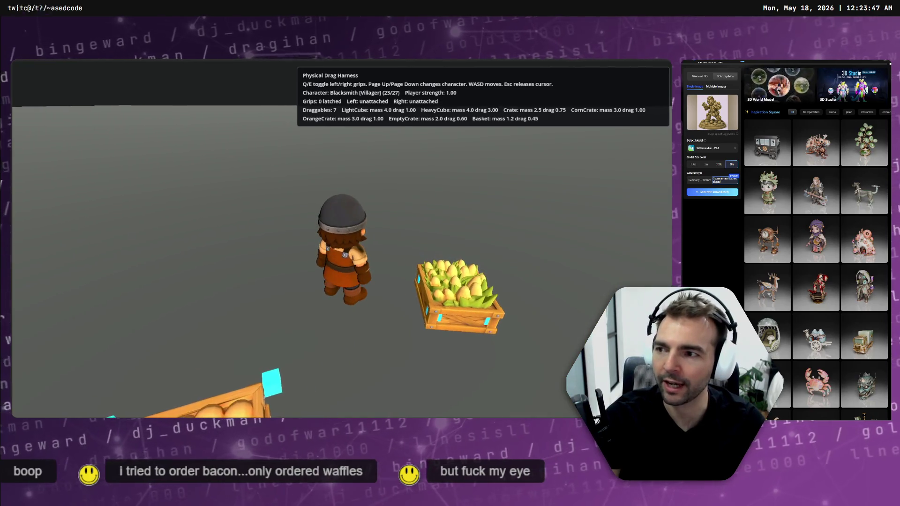
pyautogui.press('w')
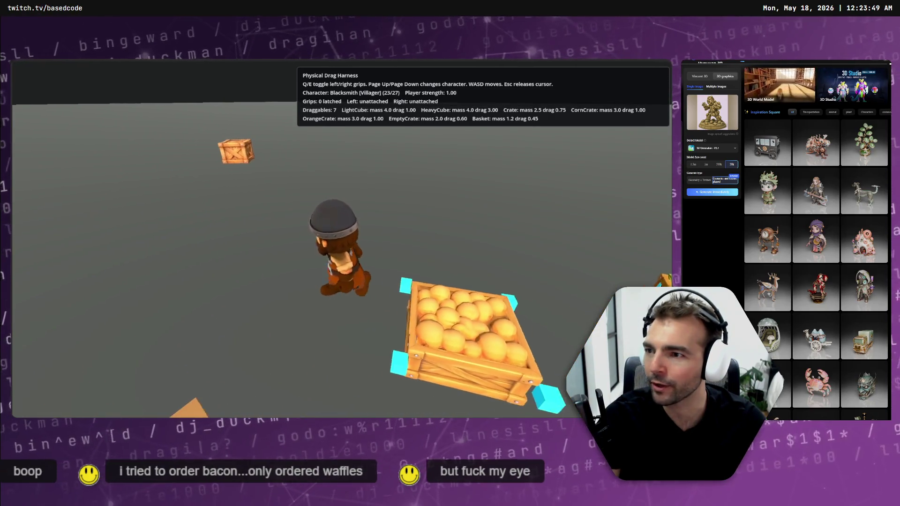
pyautogui.press('w')
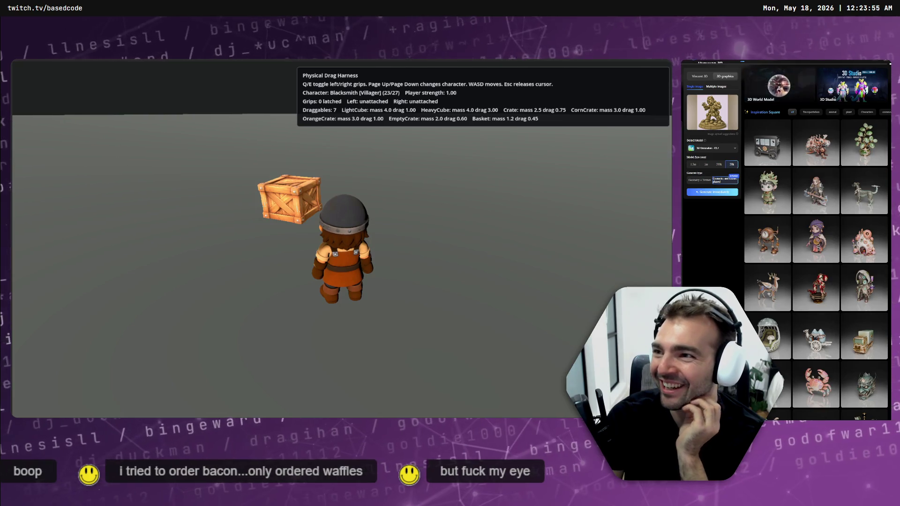
pyautogui.press('a')
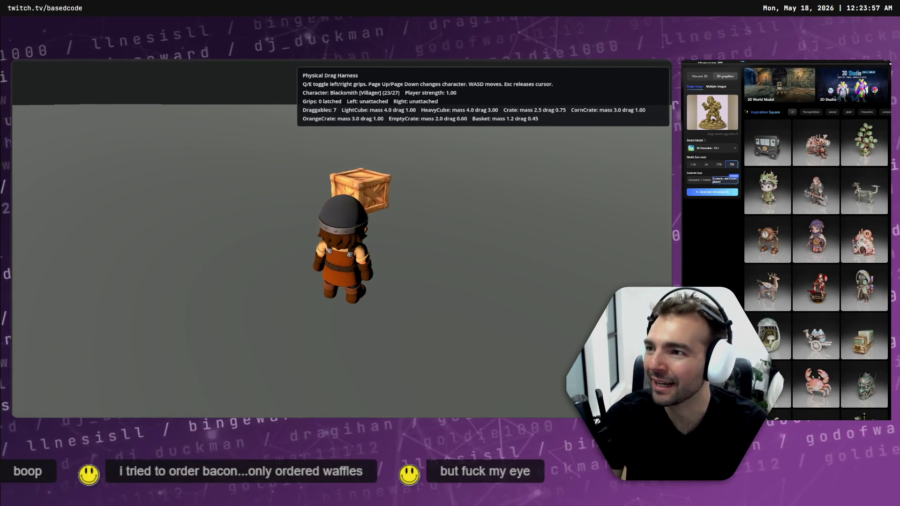
pyautogui.press('d')
pyautogui.press('w')
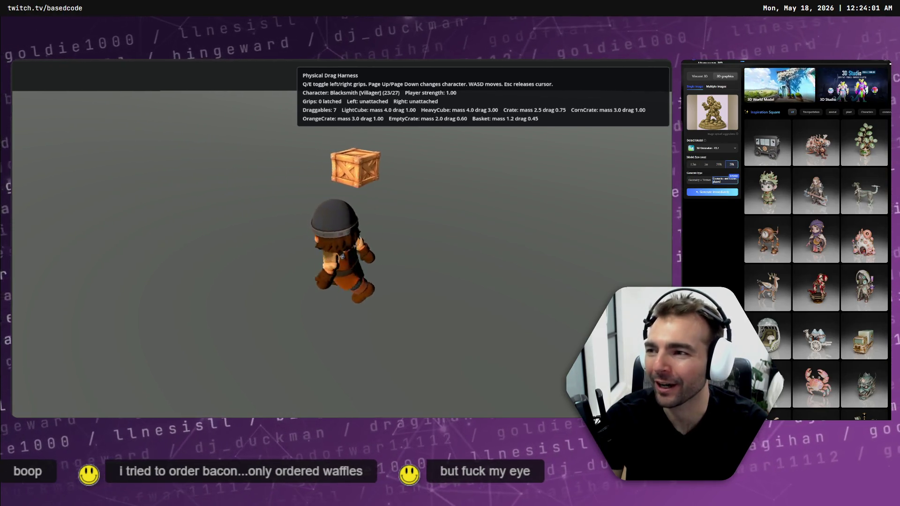
pyautogui.hotkey('alt', 'Tab')
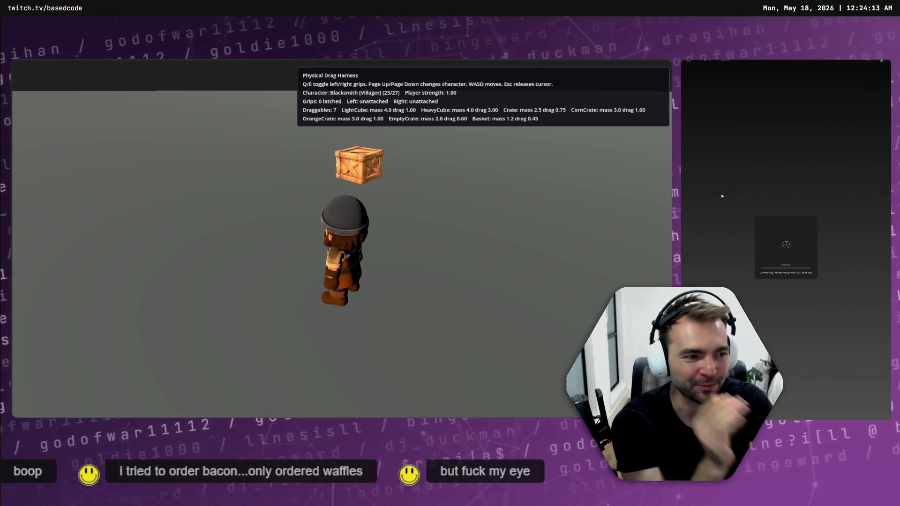
# Recapture the game window and walk the character toward the crates and cardboard boxes
pyautogui.click(269, 213)
pyautogui.press('w')
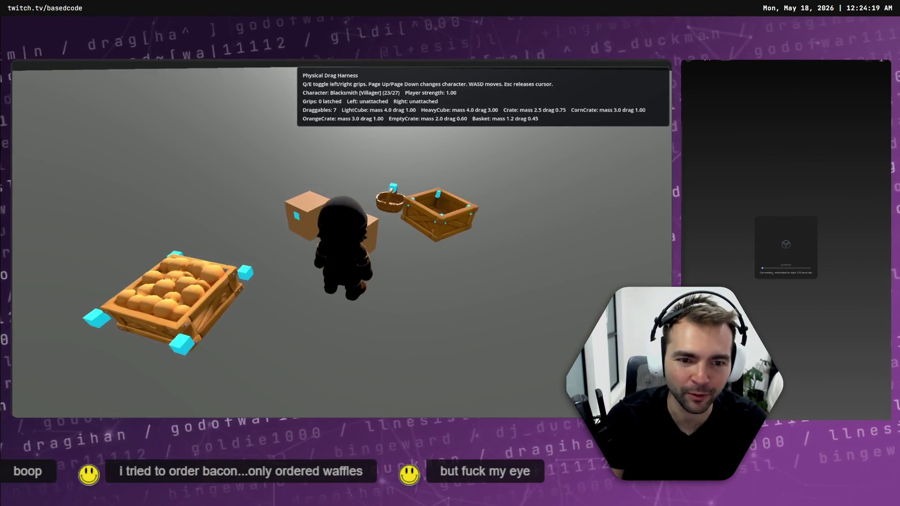
# Toggle the left grip on and off the cardboard box, then the right grip twice
pyautogui.press('q')
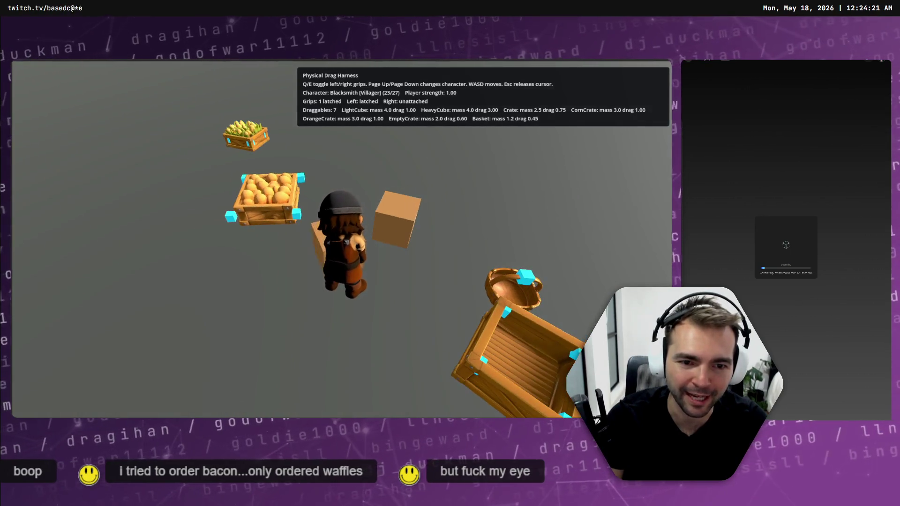
pyautogui.press('q')
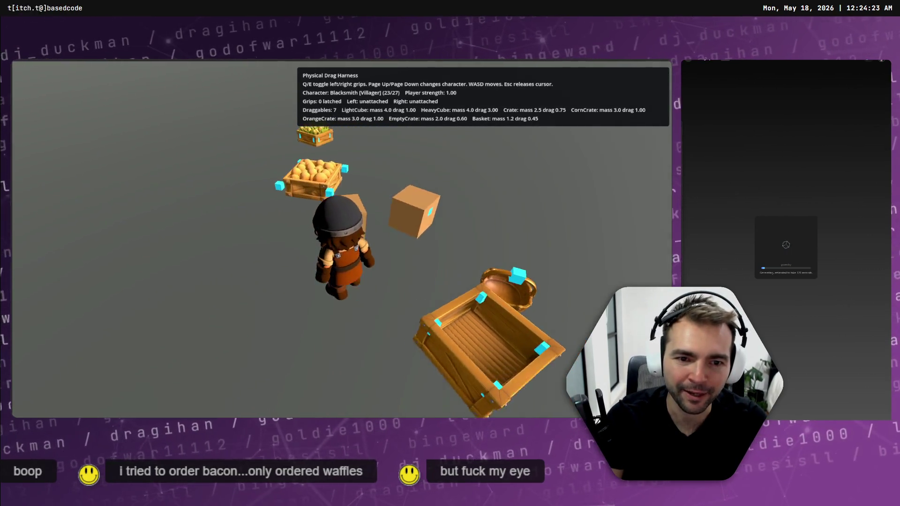
pyautogui.press('e')
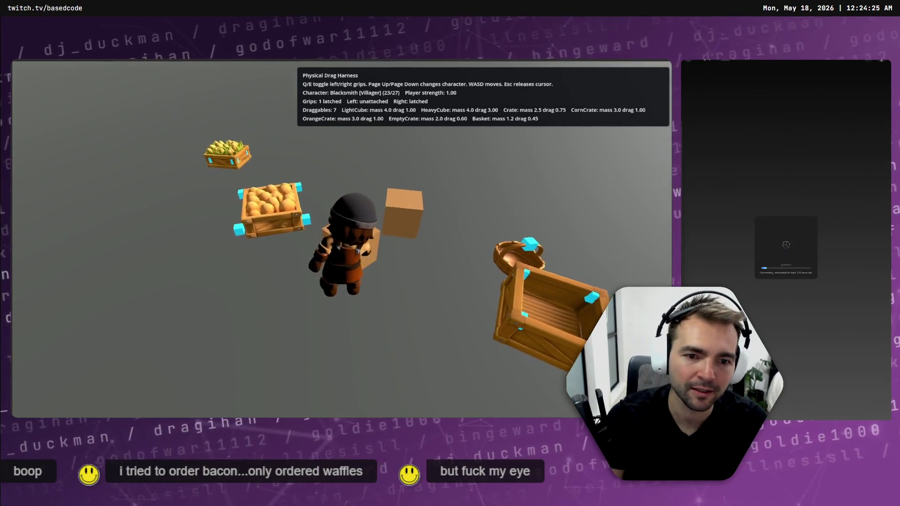
pyautogui.press('e')
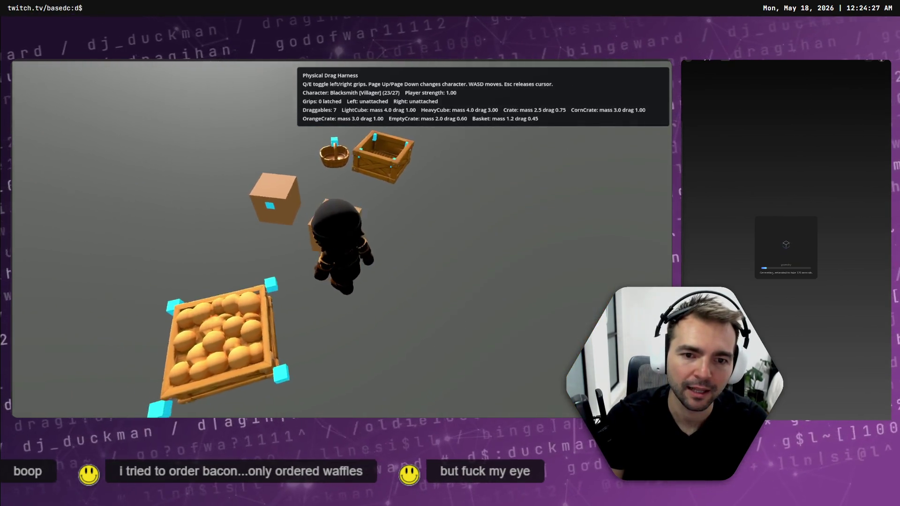
pyautogui.press('e')
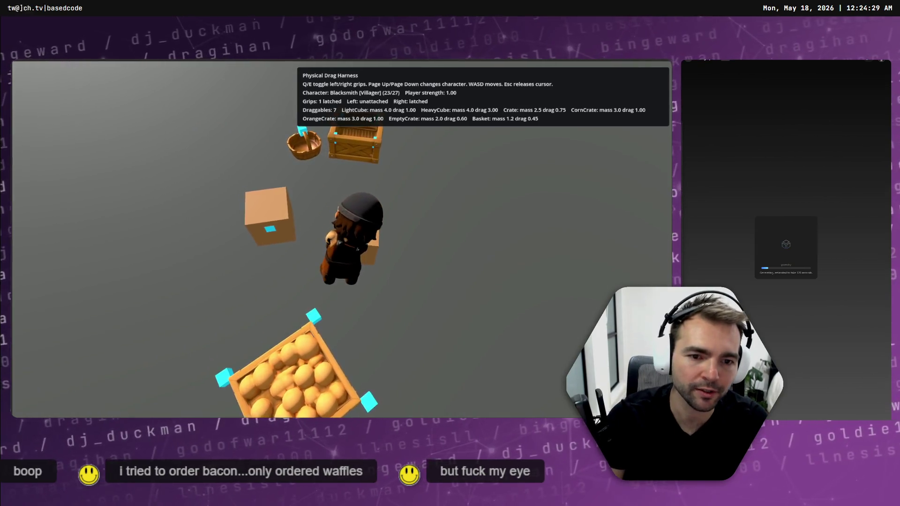
pyautogui.press('e')
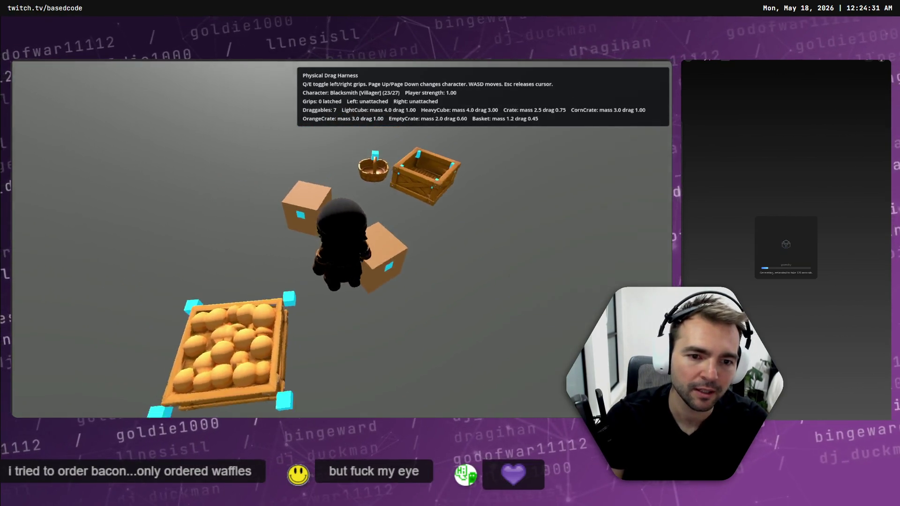
# Hold the box with both hands, toggle the right grip off and on, then return to Godot
pyautogui.press('e')
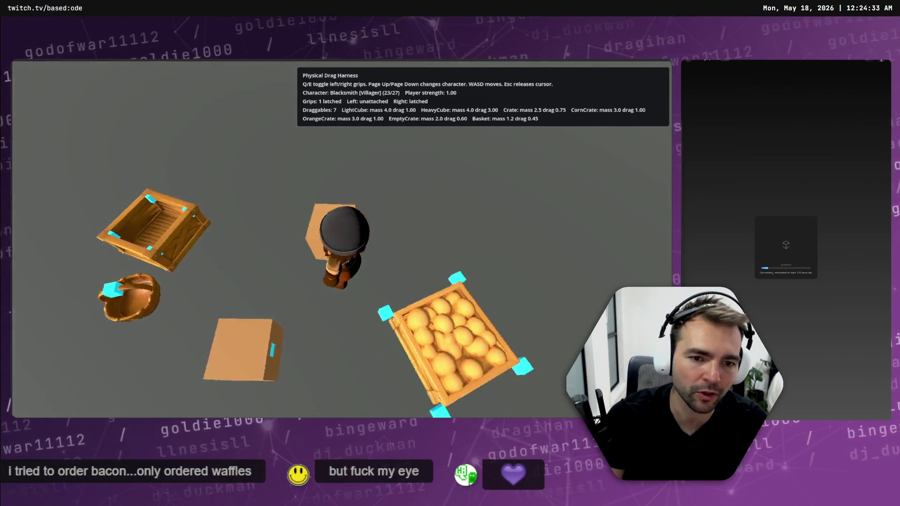
pyautogui.press('q')
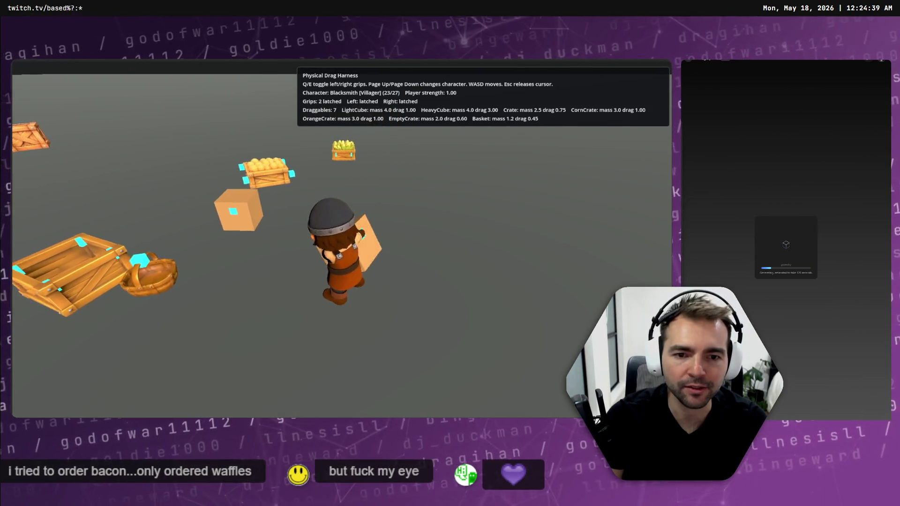
pyautogui.press('e')
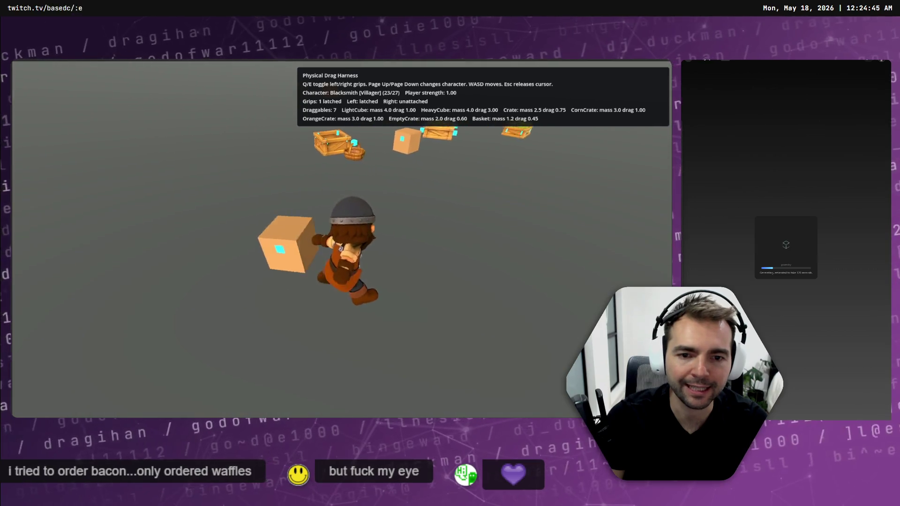
pyautogui.press('e')
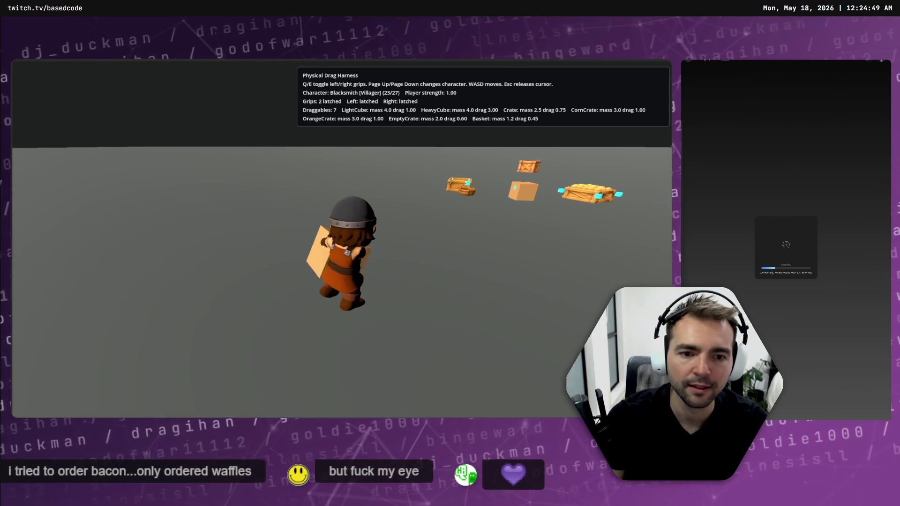
pyautogui.press('e')
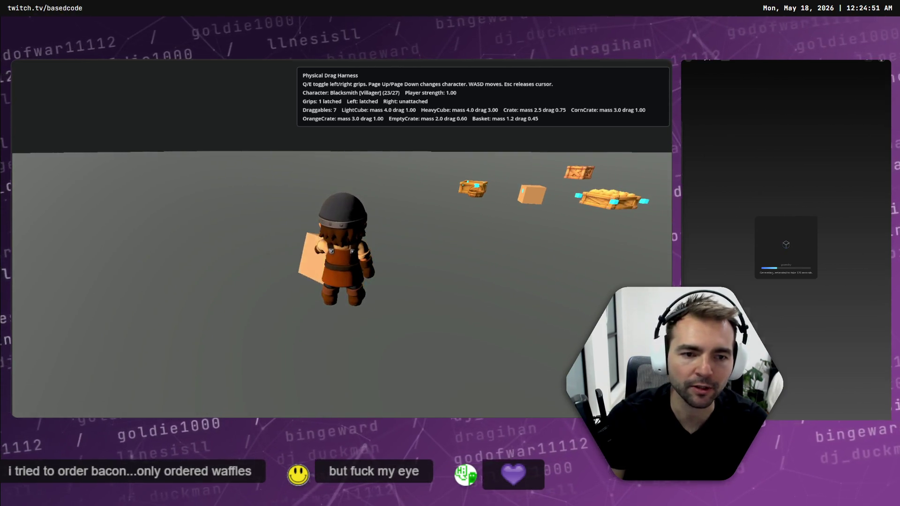
pyautogui.hotkey('alt', 'Tab')
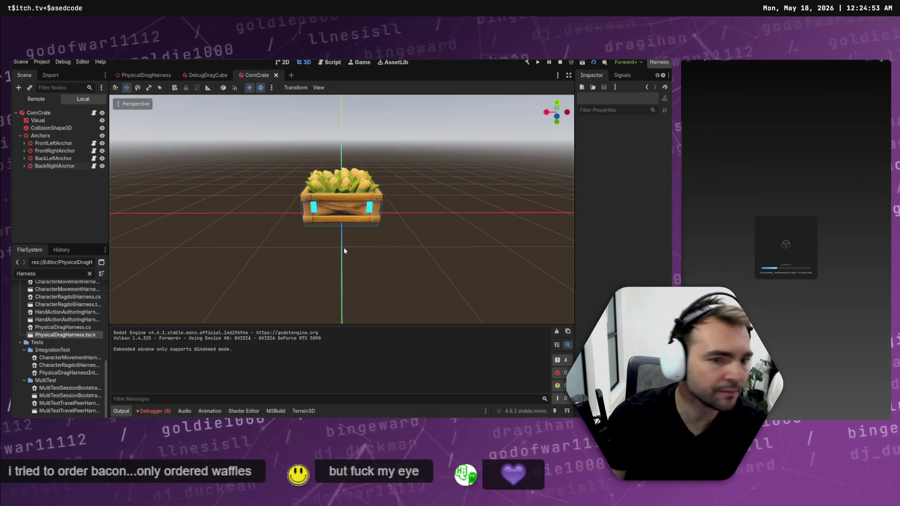
# In the DebugDragCube scene, raise the front and back anchor pairs to the cube's top edge
pyautogui.click(206, 75)
pyautogui.click(386, 197)
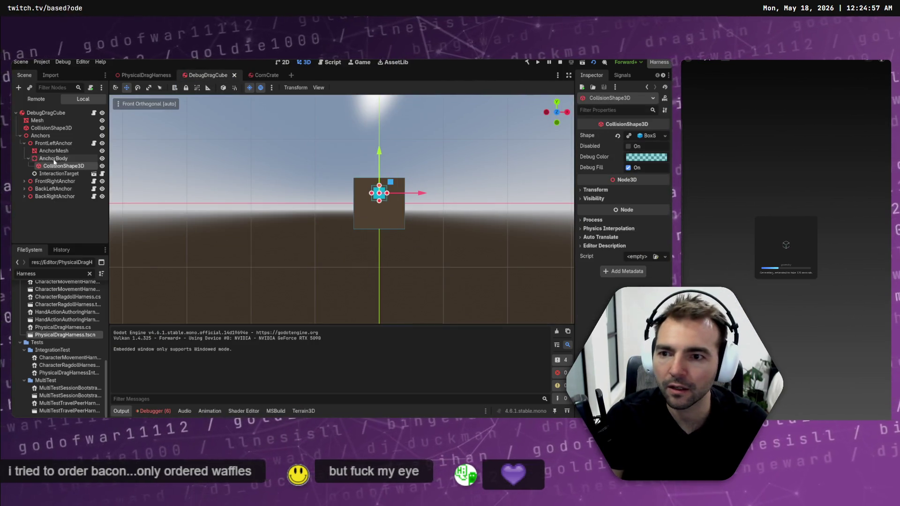
pyautogui.click(55, 151)
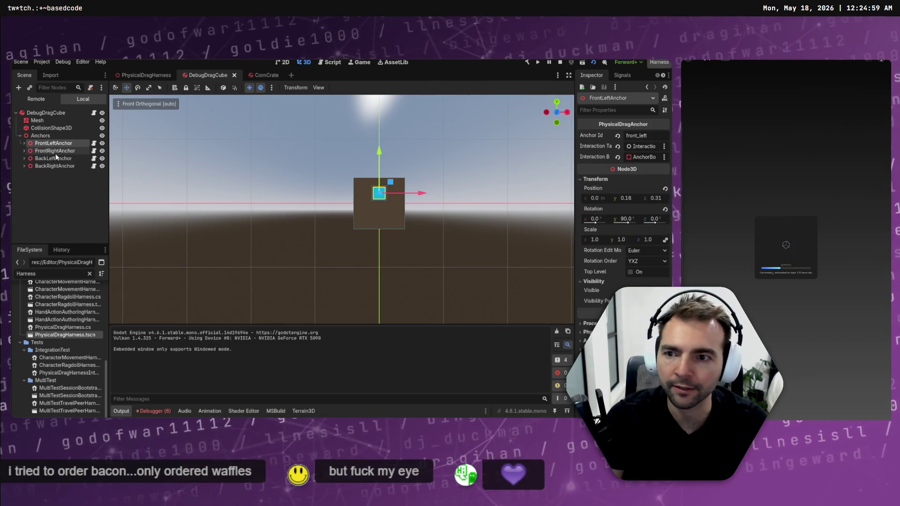
pyautogui.keyDown('ctrl'); pyautogui.click(54, 143); pyautogui.keyUp('ctrl')
pyautogui.moveTo(380, 153); pyautogui.dragTo(382, 143)
pyautogui.click(54, 158)
pyautogui.keyDown('ctrl'); pyautogui.click(54, 166); pyautogui.keyUp('ctrl')
# Copy all four anchors, paste them under Anchors and drag the copies to the bottom edge
pyautogui.click(54, 143)
pyautogui.keyDown('shift'); pyautogui.click(55, 166); pyautogui.keyUp('shift')
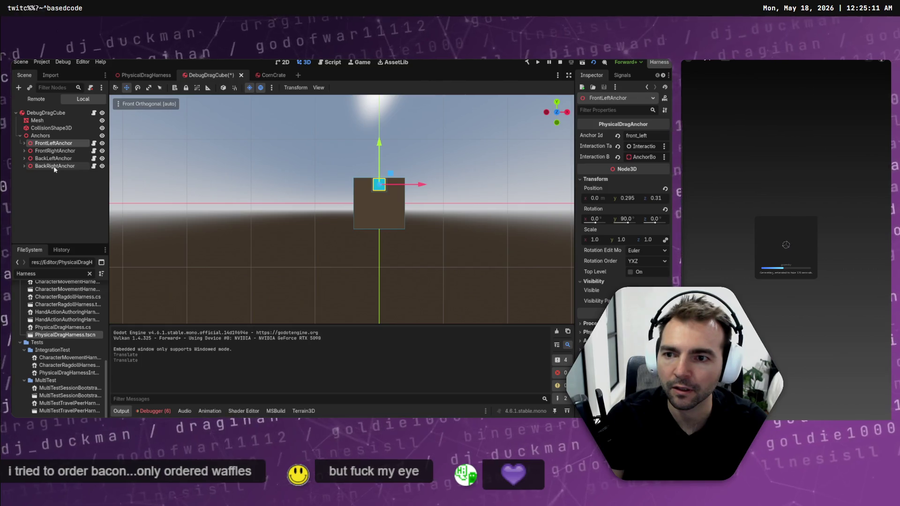
pyautogui.hotkey('ctrl', 'c')
pyautogui.hotkey('ctrl', 'v')
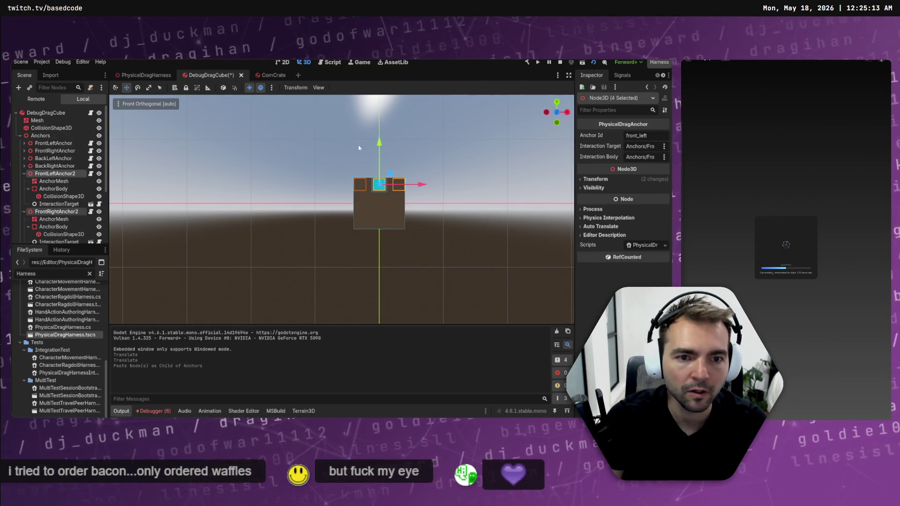
pyautogui.moveTo(379, 143); pyautogui.dragTo(385, 179)
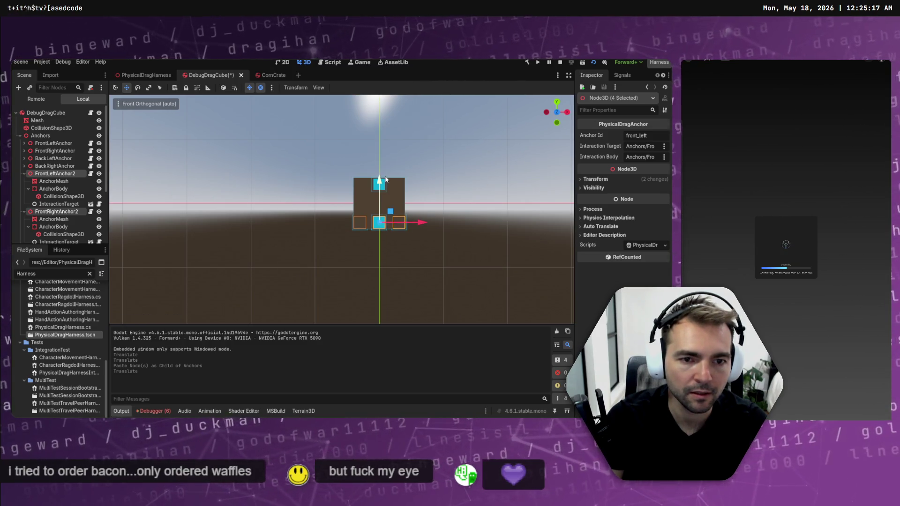
# Collapse the FrontLeftAnchor2 through BackRightAnchor2 branches and clear the selection
pyautogui.click(24, 173)
pyautogui.click(24, 181)
pyautogui.click(24, 189)
pyautogui.click(23, 196)
pyautogui.click(245, 217)
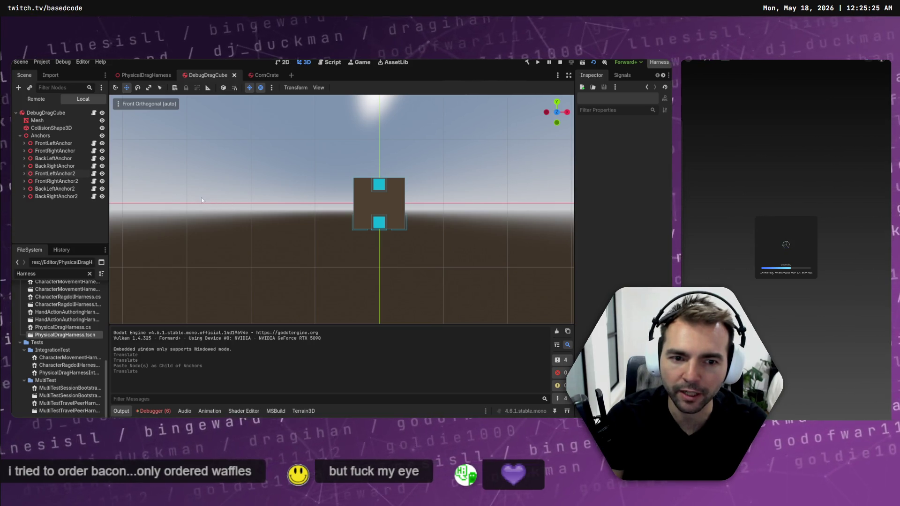
pyautogui.click(46, 143)
# Paste a copy of all eight anchors under Anchors, rotate it -90° onto the cube's sides, and save
pyautogui.keyDown('shift'); pyautogui.click(62, 197); pyautogui.keyUp('shift')
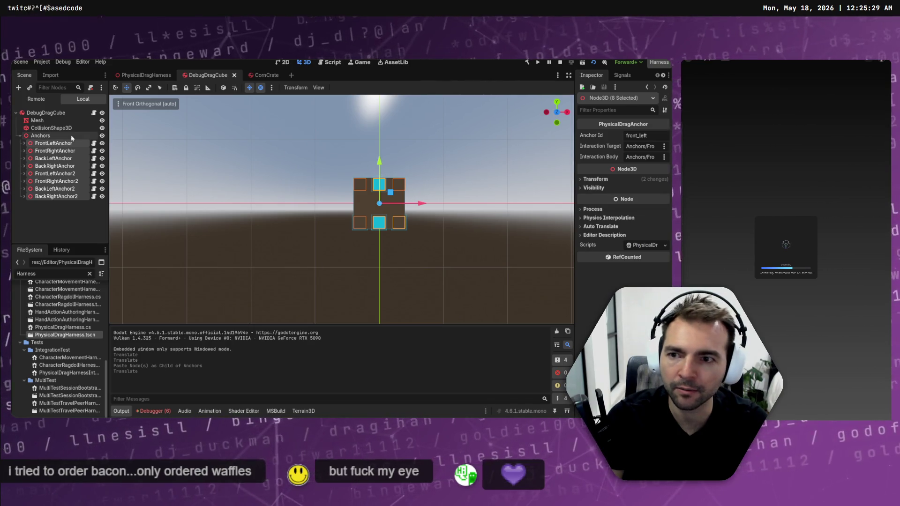
pyautogui.click(56, 137)
pyautogui.hotkey('ctrl', 'v')
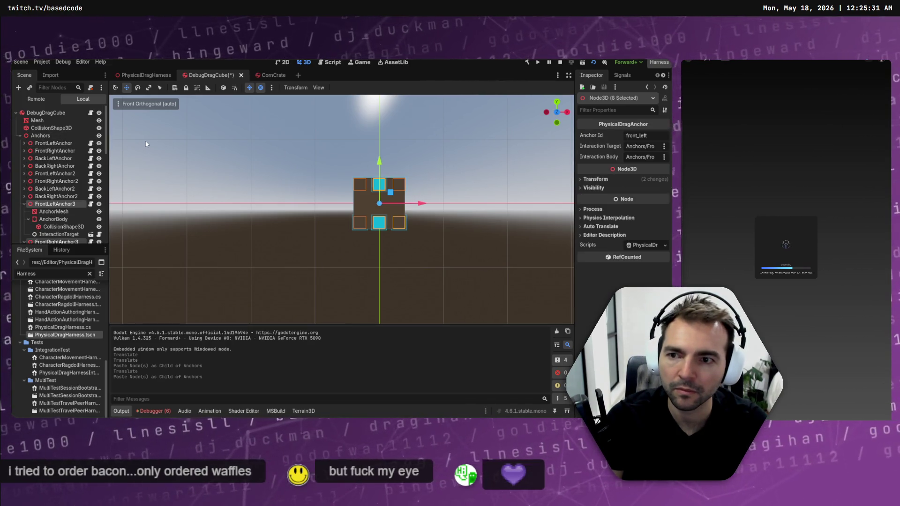
pyautogui.press('e')
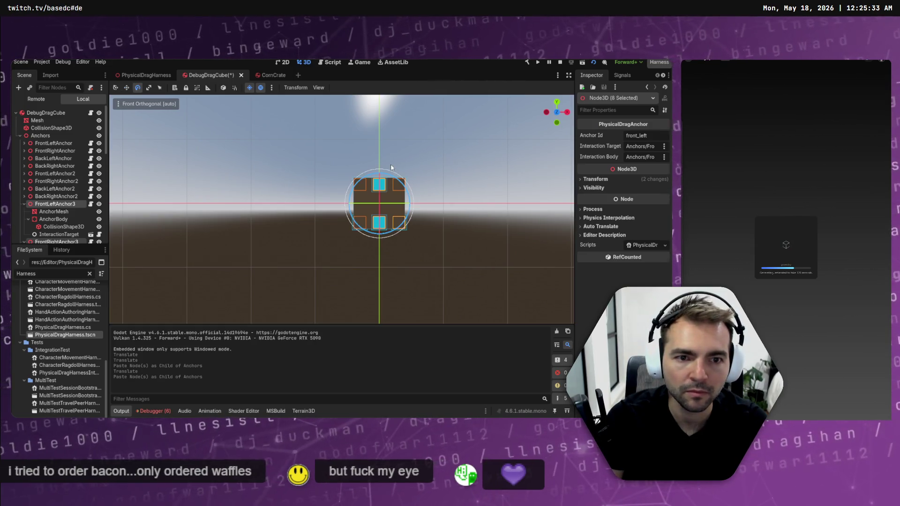
pyautogui.moveTo(396, 179)
pyautogui.mouseDown()
pyautogui.moveTo(412, 224)
pyautogui.moveTo(421, 222)
pyautogui.mouseUp()
pyautogui.click(424, 220)
pyautogui.hotkey('ctrl', 's')
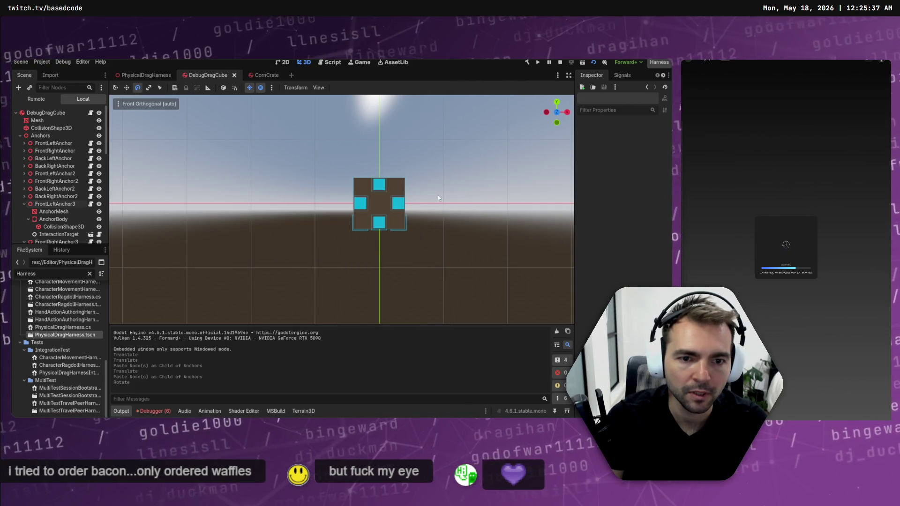
# Paste a copy of the two front anchors, nudge it sideways, then undo the move and paste
pyautogui.click(378, 186)
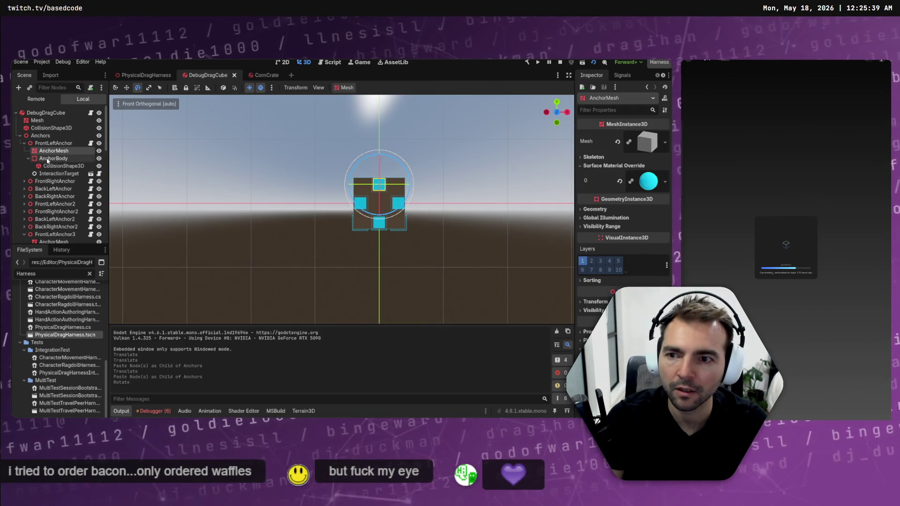
pyautogui.click(25, 143)
pyautogui.keyDown('ctrl'); pyautogui.click(45, 152); pyautogui.keyUp('ctrl')
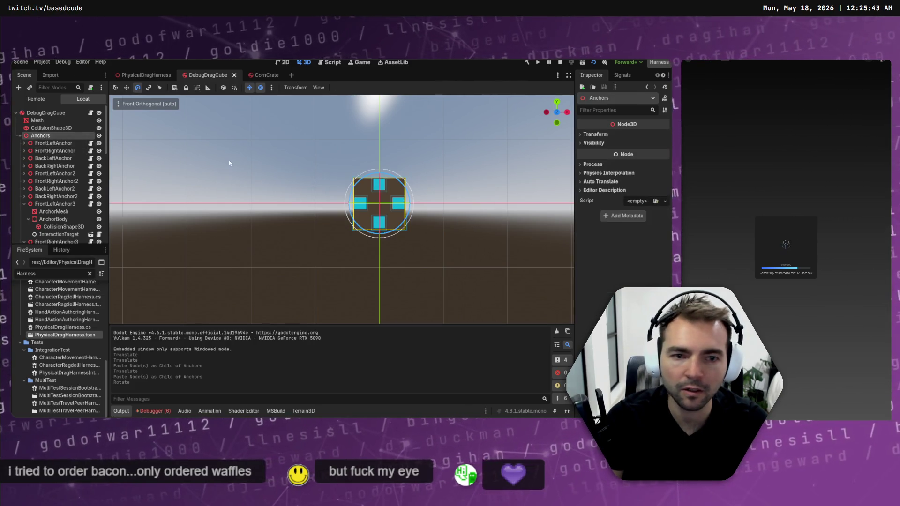
pyautogui.hotkey('ctrl', 'v')
pyautogui.press('w')
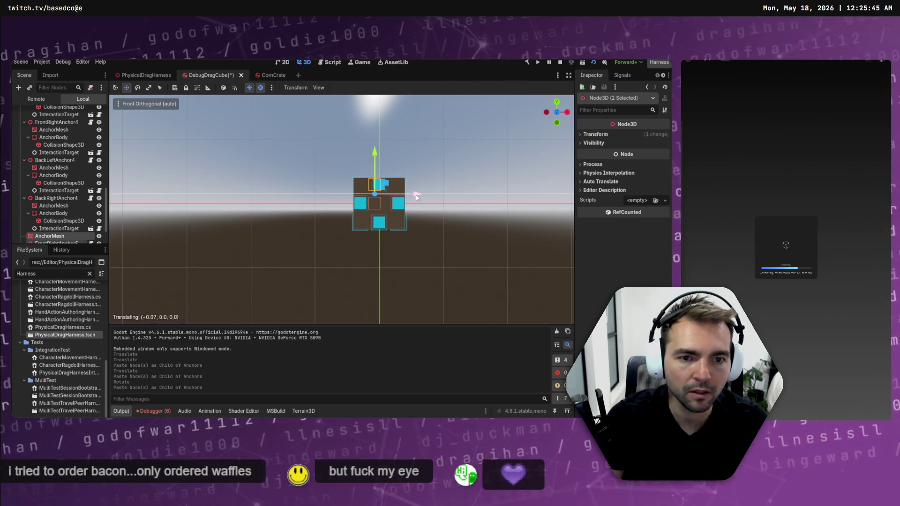
pyautogui.moveTo(404, 196); pyautogui.dragTo(405, 197)
pyautogui.hotkey('ctrl', 'z')
pyautogui.hotkey('ctrl', 'z')
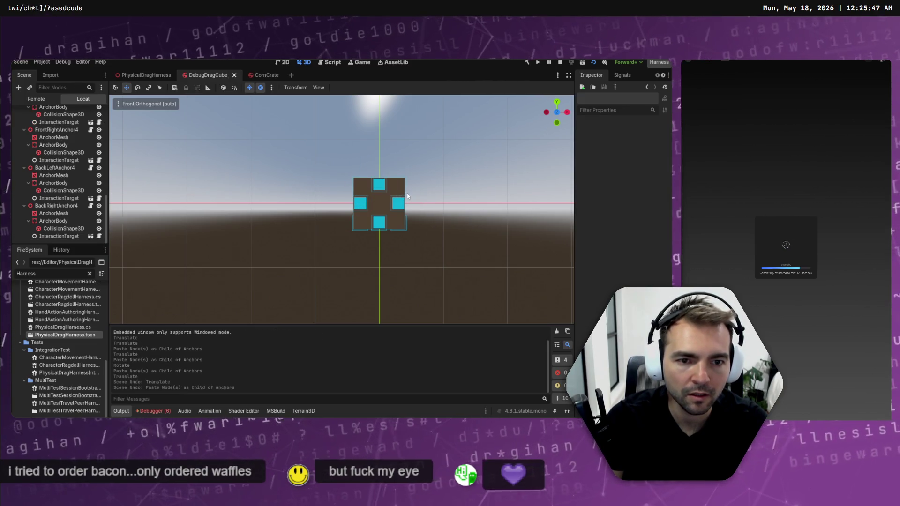
# Paste a copy of the FrontLeft/FrontRight anchor pair and place it at the front face's top-right corner
pyautogui.click(377, 190)
pyautogui.scroll(5, 47, 178)
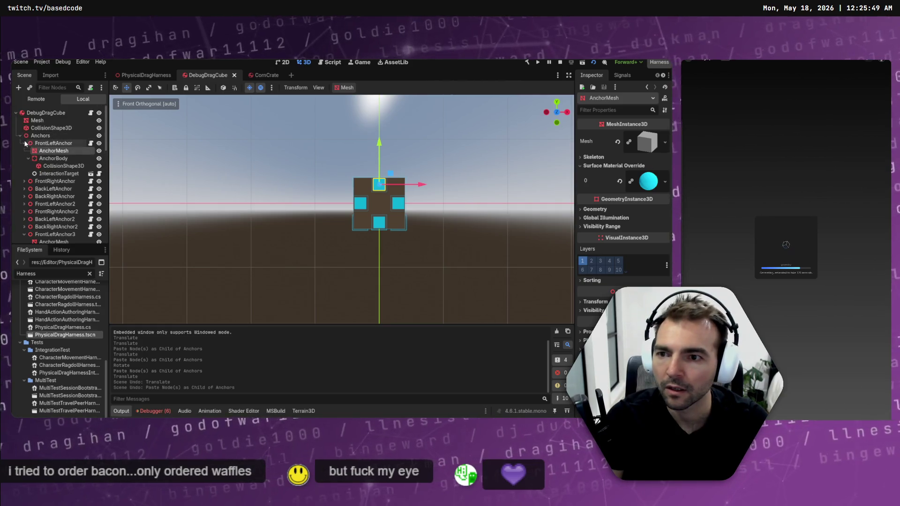
pyautogui.click(46, 151)
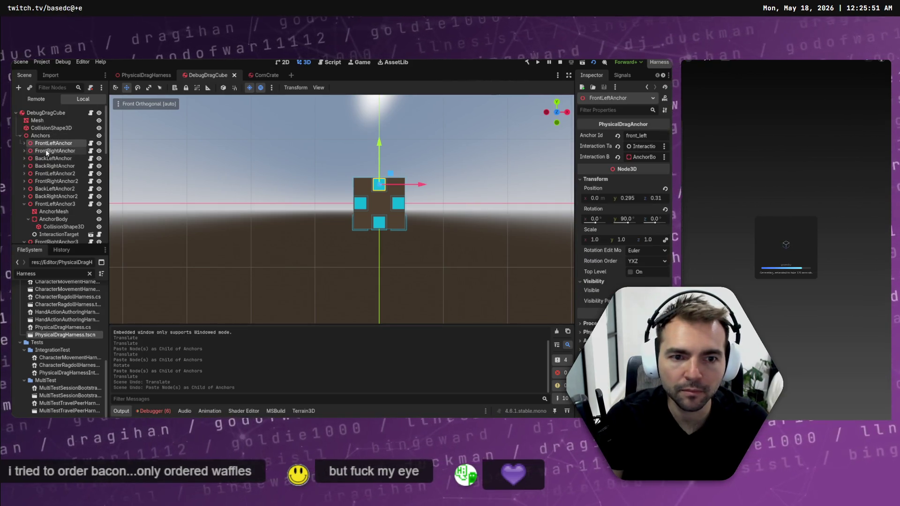
pyautogui.keyDown('shift'); pyautogui.click(47, 151); pyautogui.keyUp('shift')
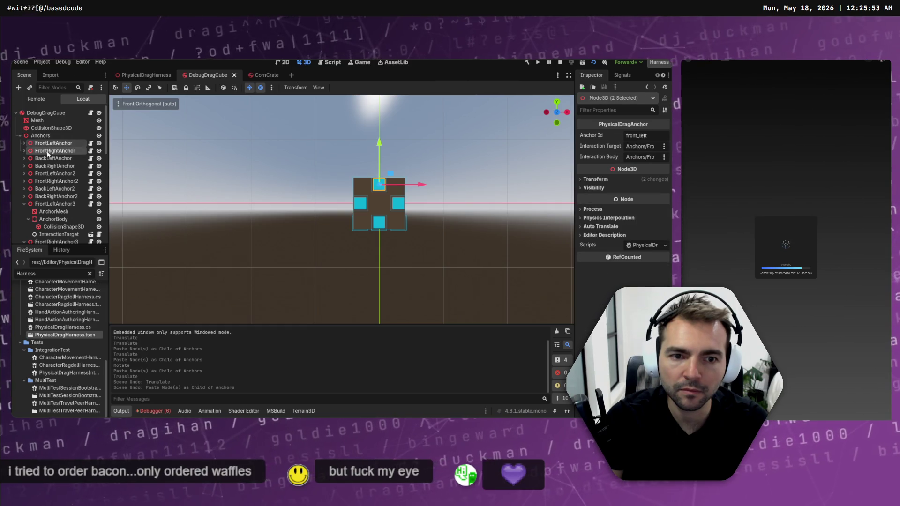
pyautogui.hotkey('ctrl', 'v')
pyautogui.moveTo(427, 190)
pyautogui.mouseDown()
pyautogui.moveTo(405, 190)
pyautogui.moveTo(440, 188)
pyautogui.mouseUp()
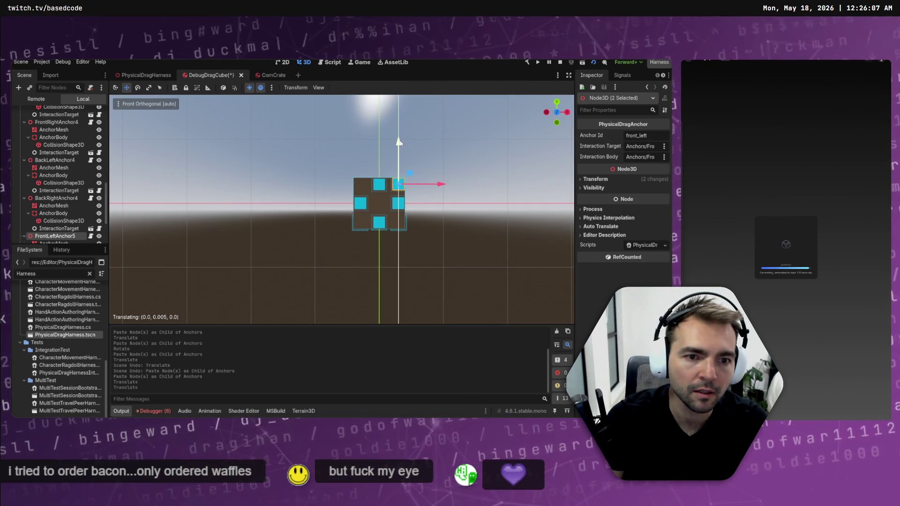
pyautogui.moveTo(399, 142); pyautogui.dragTo(399, 142)
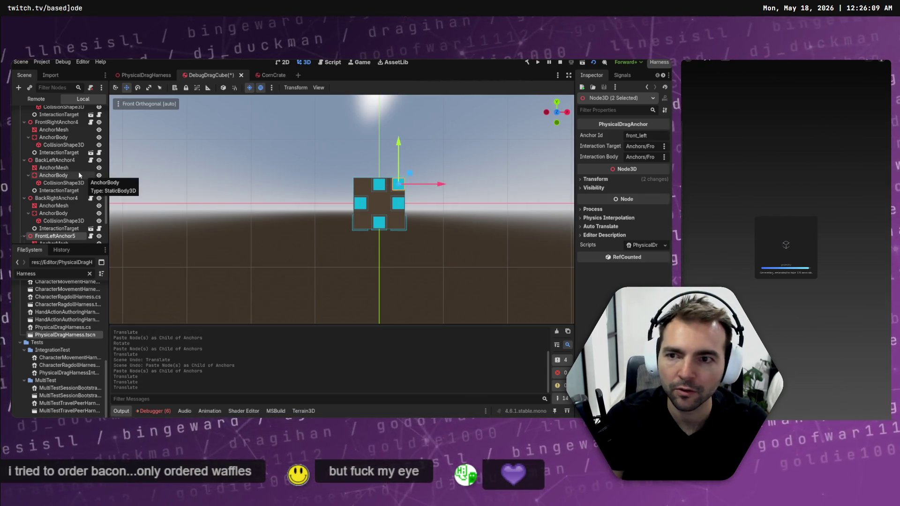
# Paste another anchor pair under Anchors and move it to the bottom-right corner
pyautogui.press('Left')
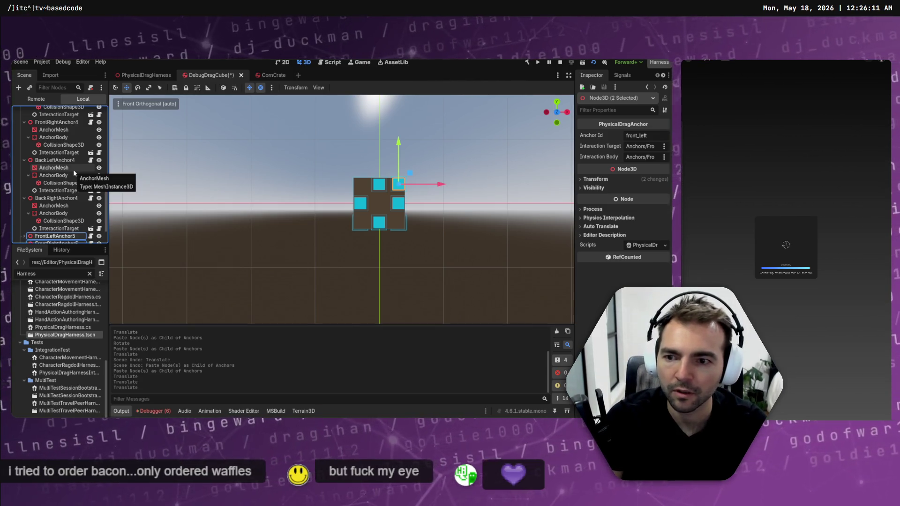
pyautogui.press('Left')
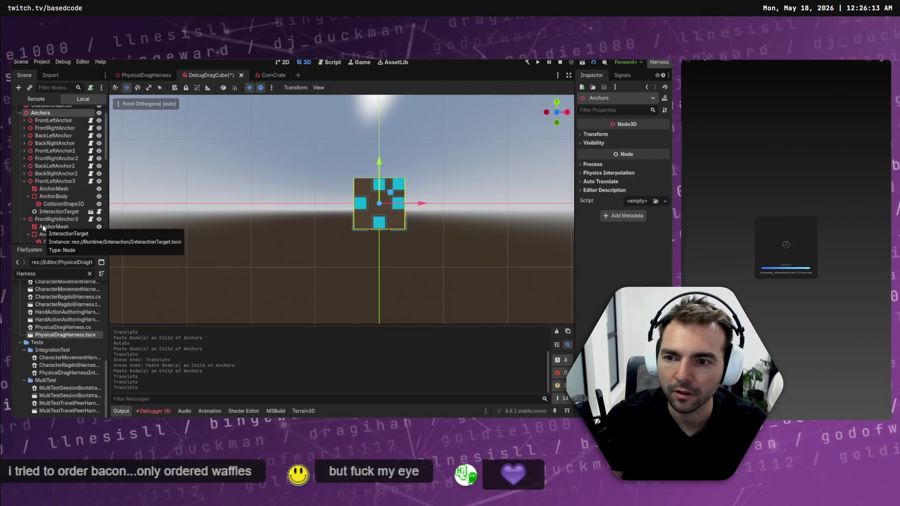
pyautogui.hotkey('ctrl', 'v')
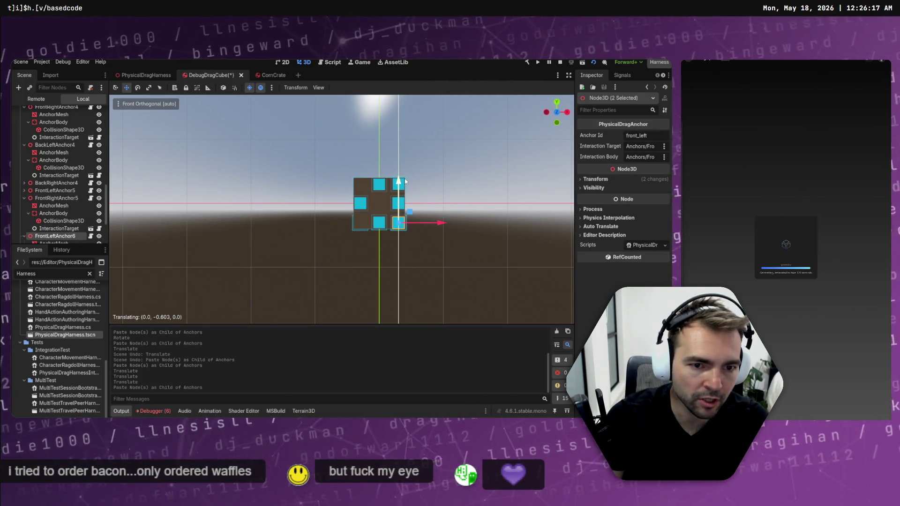
pyautogui.moveTo(406, 182); pyautogui.dragTo(401, 180)
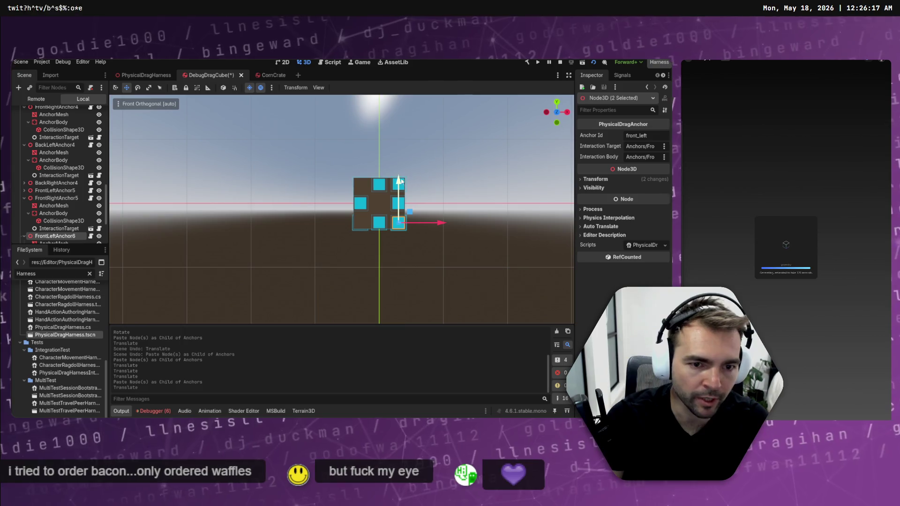
pyautogui.doubleClick(44, 236)
pyautogui.press('Delete')
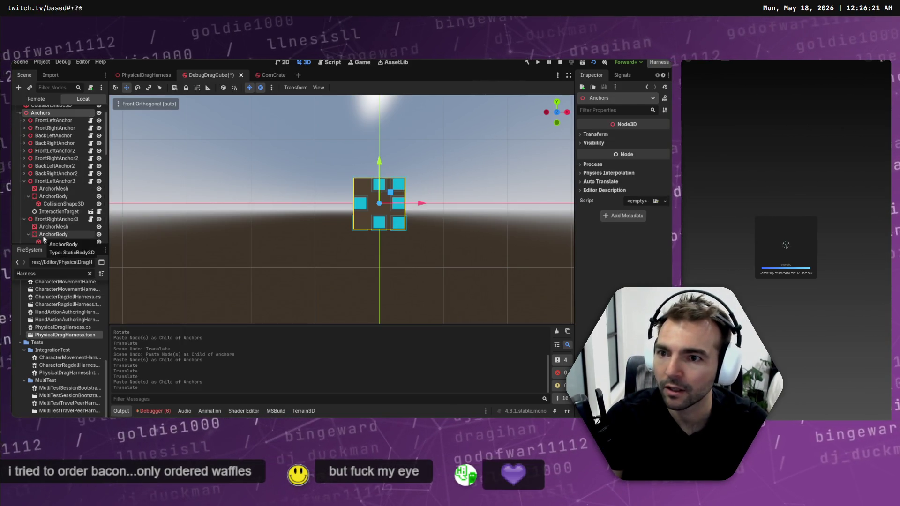
# Paste FrontLeftAnchor7 and FrontLeftAnchor8 pairs at the top-left and bottom-left corners, then save the scene
pyautogui.hotkey('ctrl', 'v')
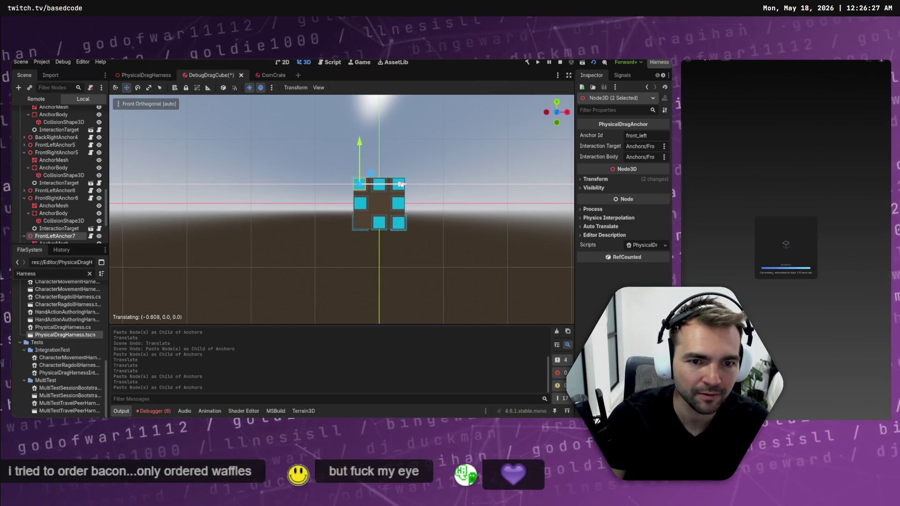
pyautogui.moveTo(401, 184); pyautogui.dragTo(416, 190)
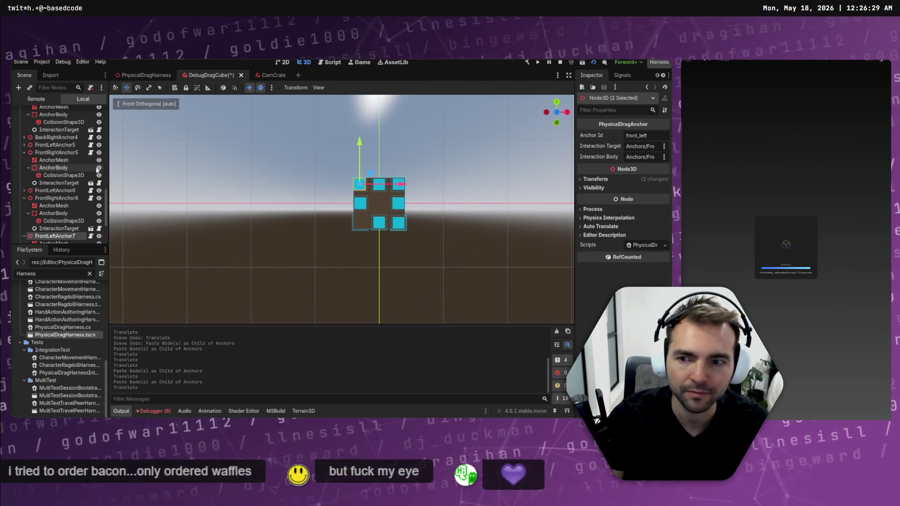
pyautogui.hotkey('ctrl', 'v')
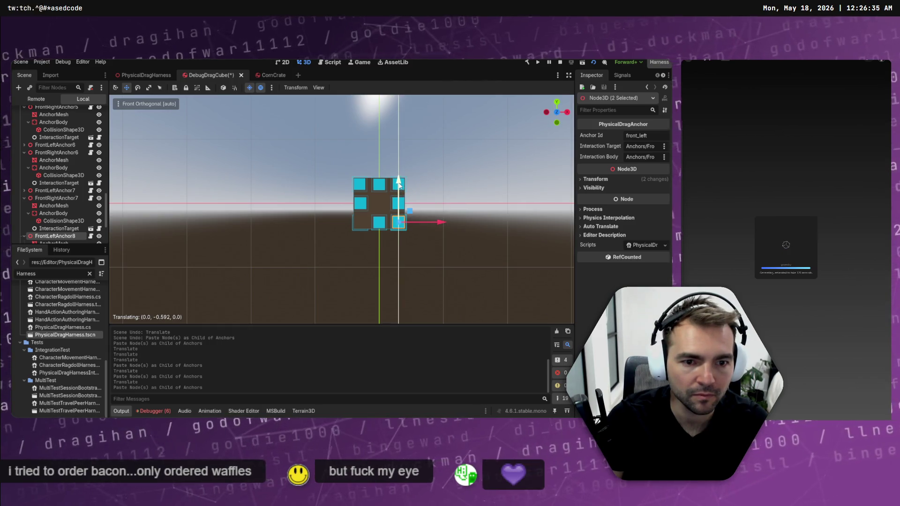
pyautogui.moveTo(399, 184); pyautogui.dragTo(399, 185)
pyautogui.moveTo(440, 222); pyautogui.dragTo(403, 223)
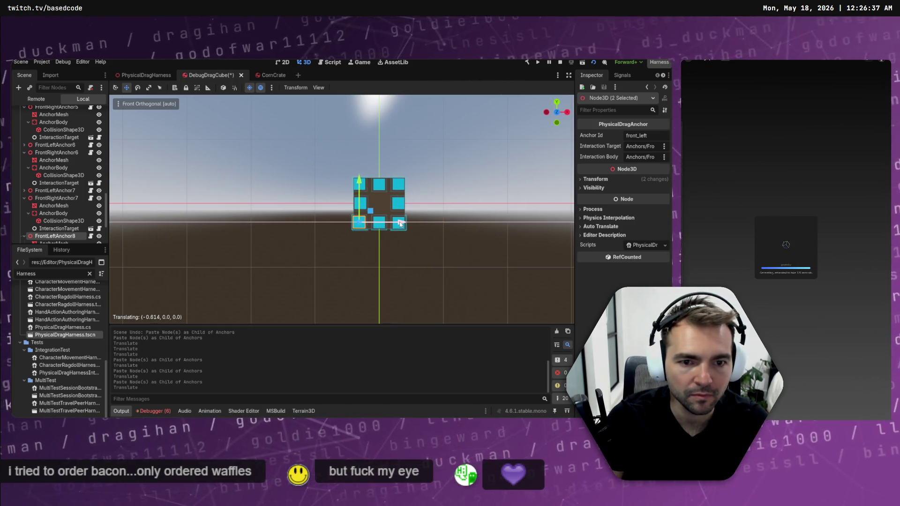
pyautogui.moveTo(400, 224)
pyautogui.mouseDown()
pyautogui.moveTo(440, 221)
pyautogui.moveTo(350, 212)
pyautogui.moveTo(379, 212)
pyautogui.moveTo(365, 214)
pyautogui.moveTo(369, 199)
pyautogui.mouseUp()
pyautogui.click(382, 212)
pyautogui.scroll(-5, 370, 206)
pyautogui.hotkey('ctrl', 's')
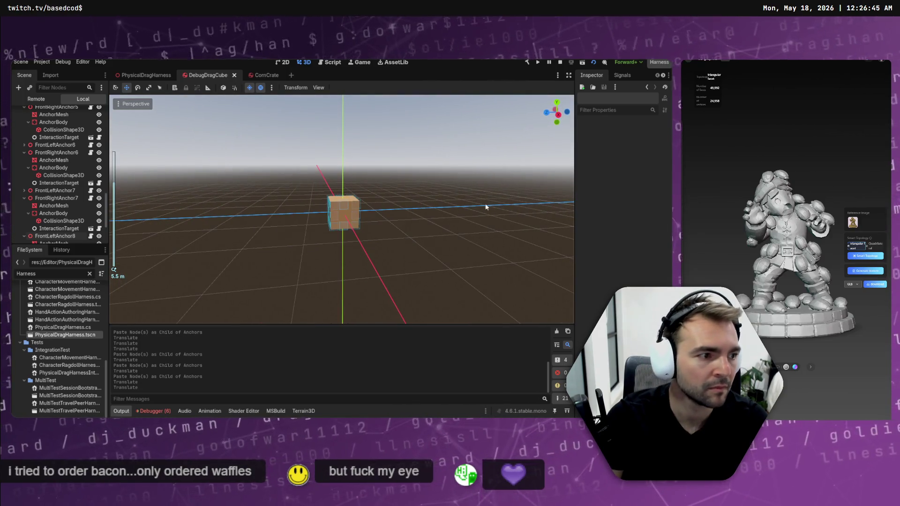
# Orbit the bug-covered figure, turn on automatic rotation and go full screen, then return to Godot
pyautogui.moveTo(796, 211)
pyautogui.mouseDown()
pyautogui.moveTo(754, 209)
pyautogui.moveTo(793, 203)
pyautogui.mouseUp()
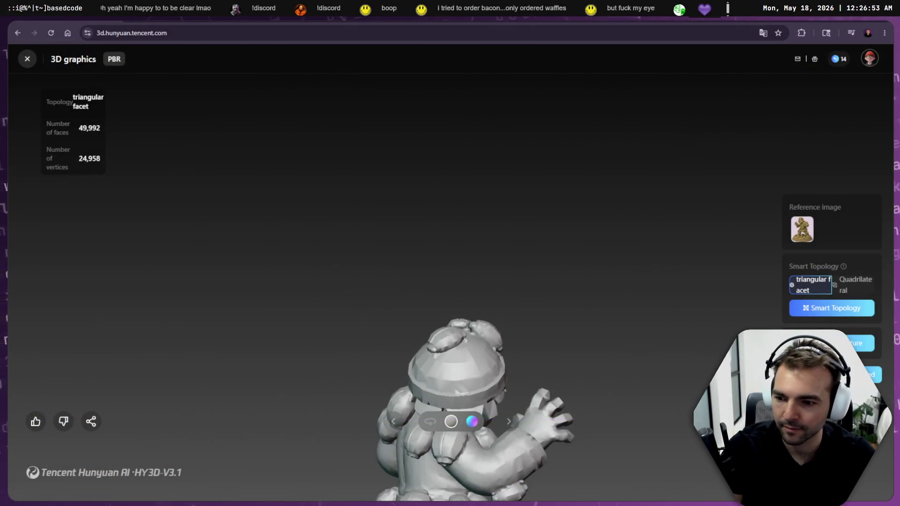
pyautogui.moveTo(607, 398); pyautogui.dragTo(613, 241)
pyautogui.click(428, 424)
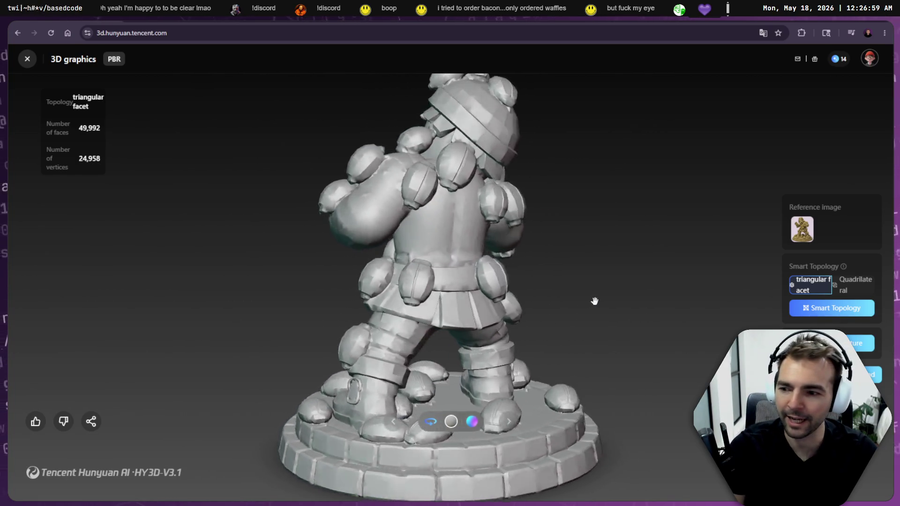
pyautogui.press('F11')
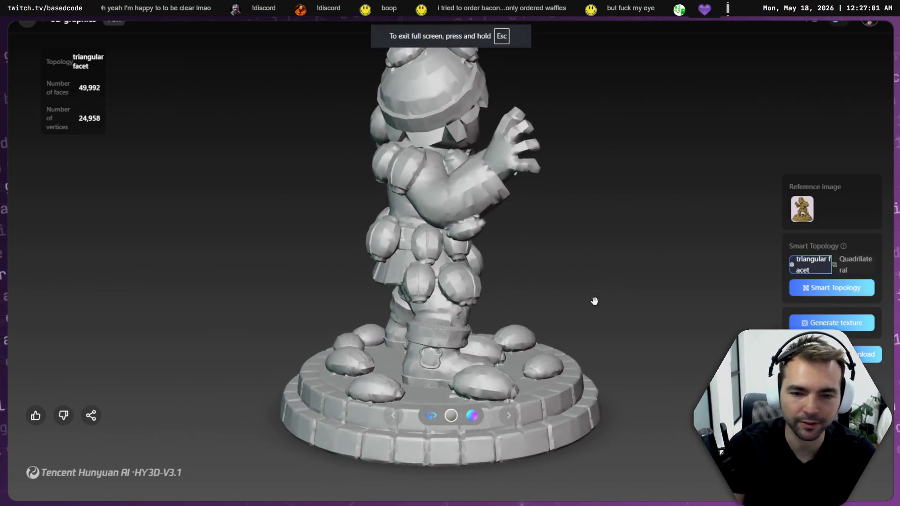
pyautogui.hotkey('alt', 'Tab')
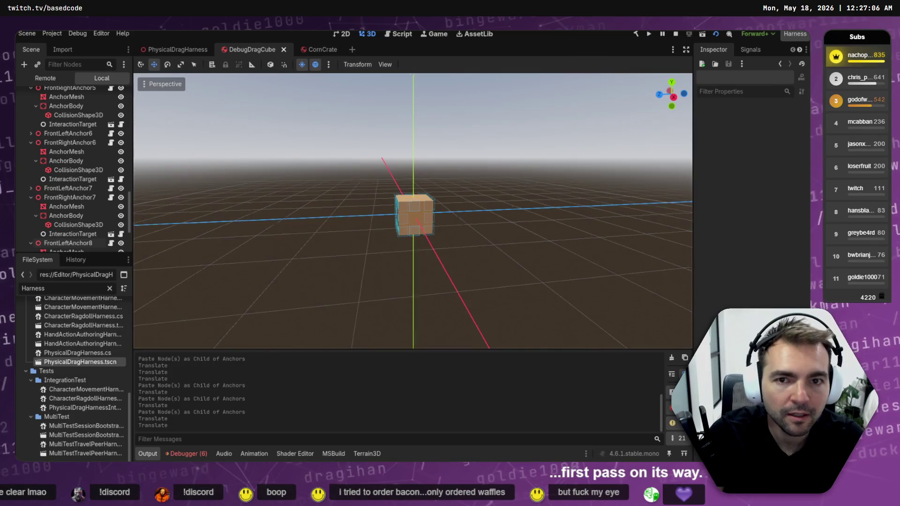
# Run the chosen harness from the Harness Launcher (Ctrl+Shift+H), starting the .NET project build
pyautogui.moveTo(496, 232); pyautogui.dragTo(465, 215)
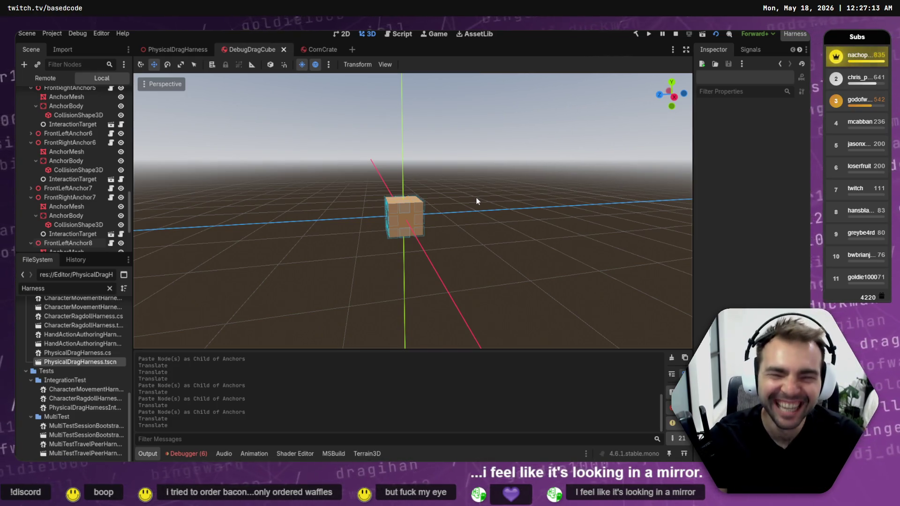
pyautogui.hotkey('ctrl', 'shift', 'h')
pyautogui.press('Return')
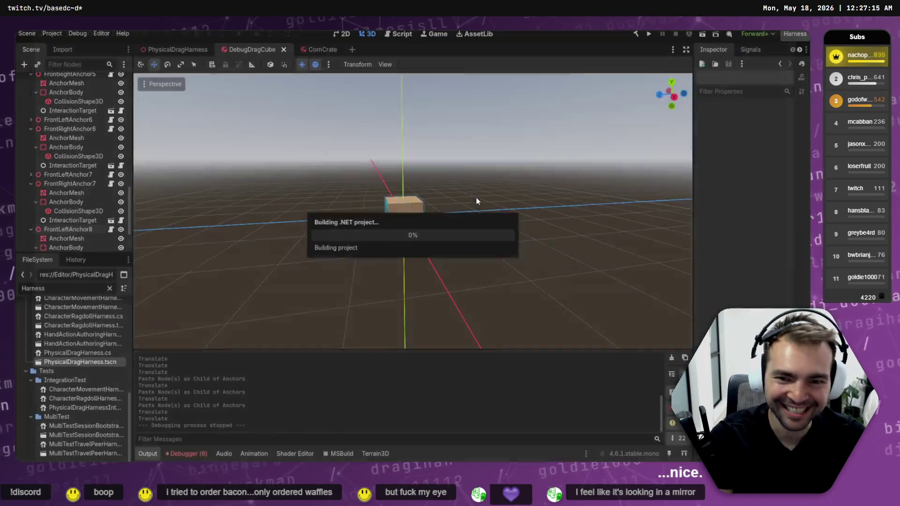
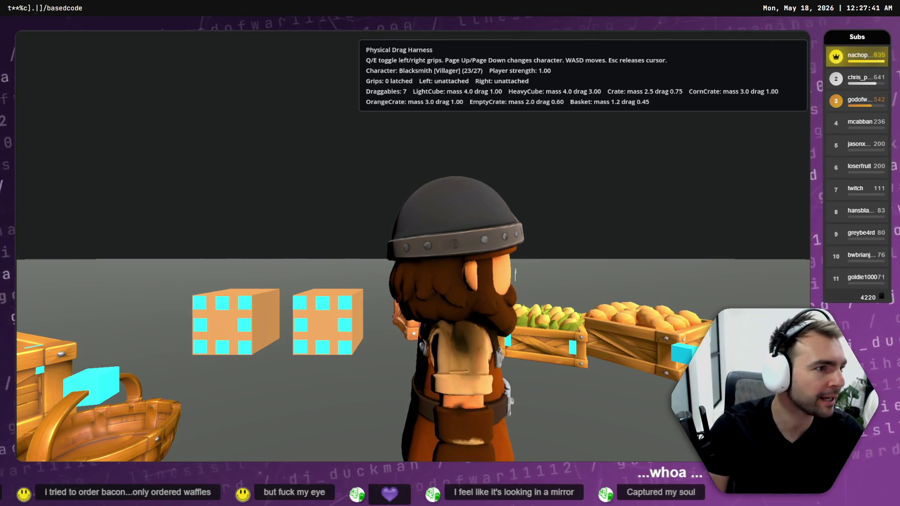
# Relaunch the Physical Drag harness from the launcher, stop it, and show the Debugger's Errors list
pyautogui.press('F8')
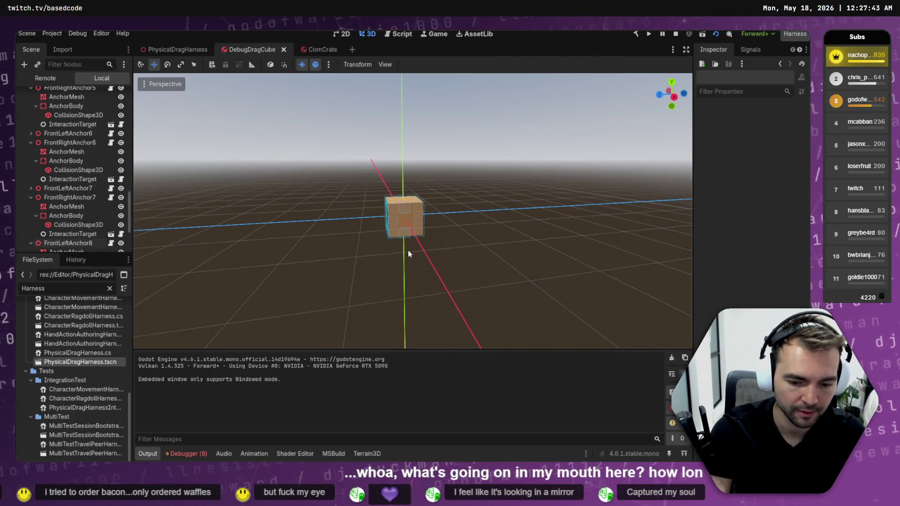
pyautogui.press('Down')
pyautogui.press('Return')
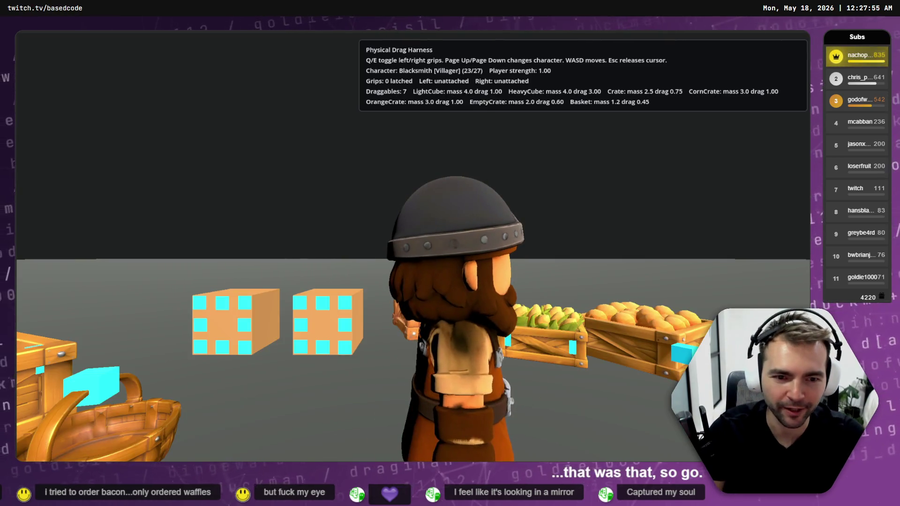
pyautogui.press('F8')
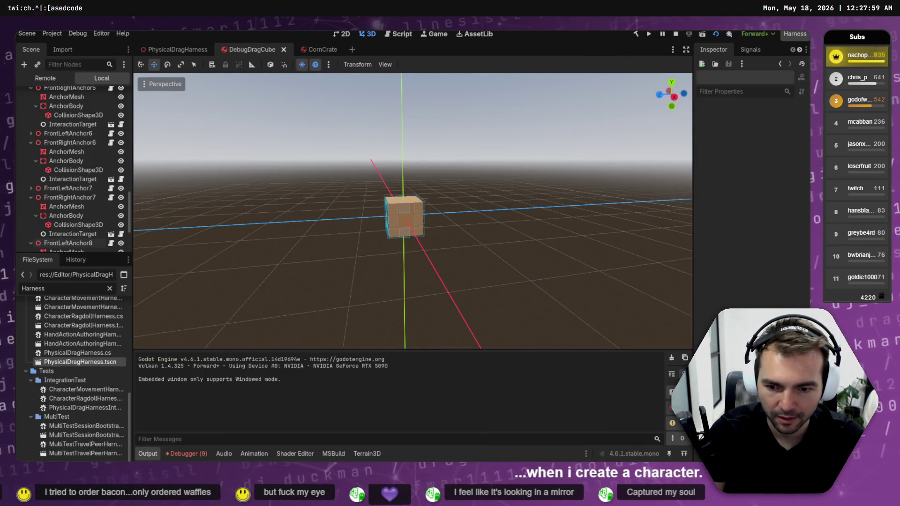
pyautogui.click(186, 454)
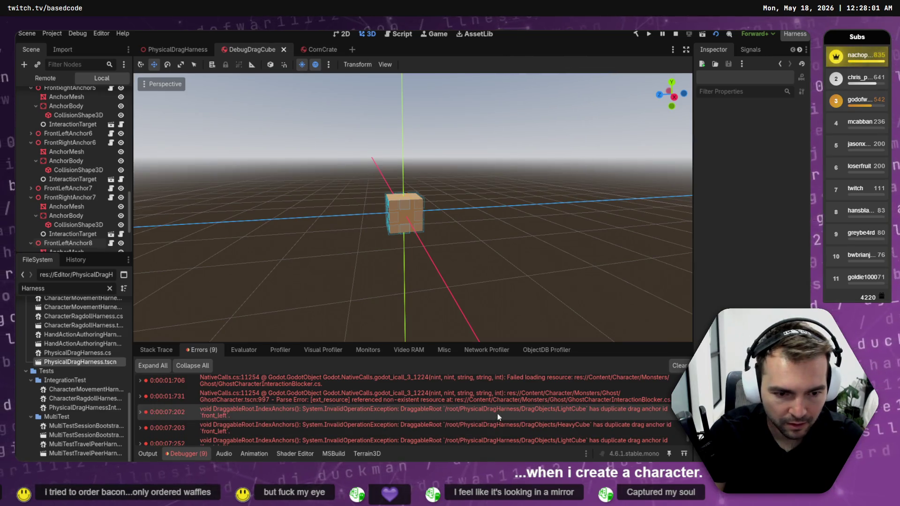
# Stop the harness game and dismiss the Harness Launcher without rerunning
pyautogui.scroll(-1, 497, 414)
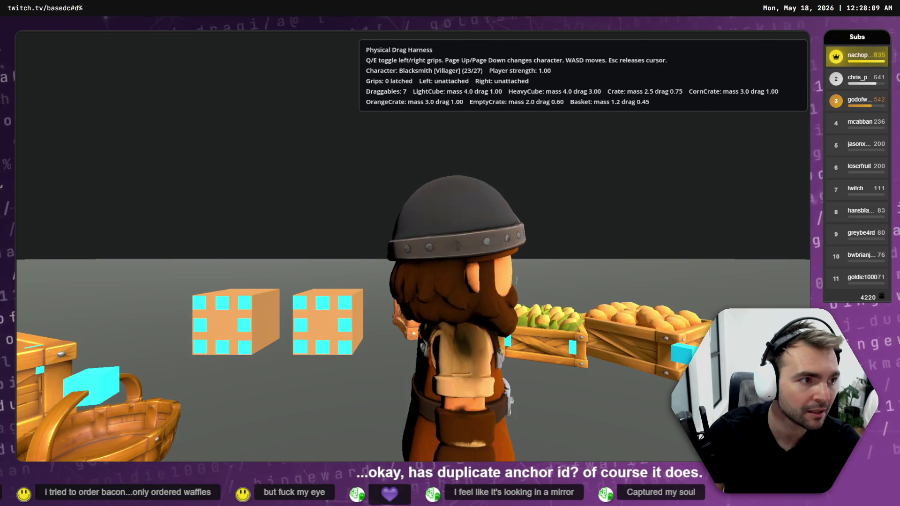
pyautogui.press('F8')
pyautogui.press('Escape')
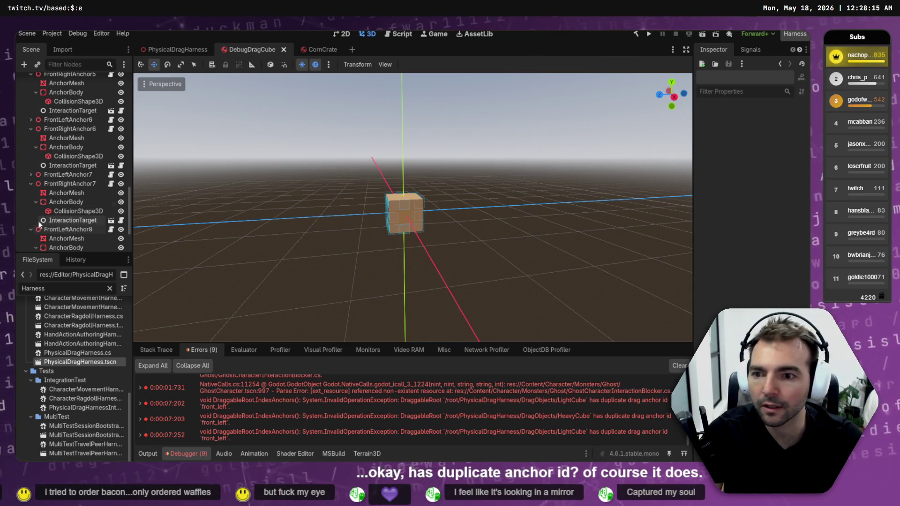
# Collapse FrontRightAnchor7 and FrontLeftAnchor8 in the Scene dock and select the FileSystem filter text
pyautogui.click(30, 183)
pyautogui.click(30, 193)
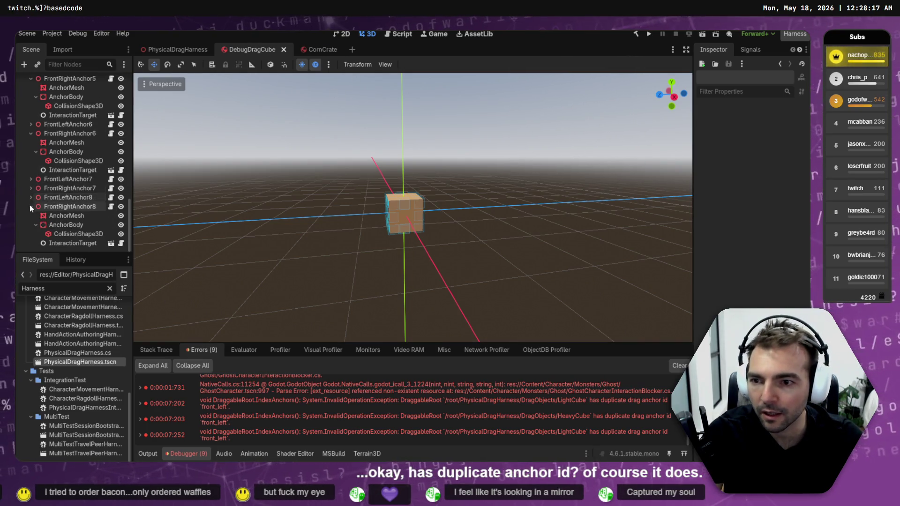
pyautogui.scroll(5, 34, 176)
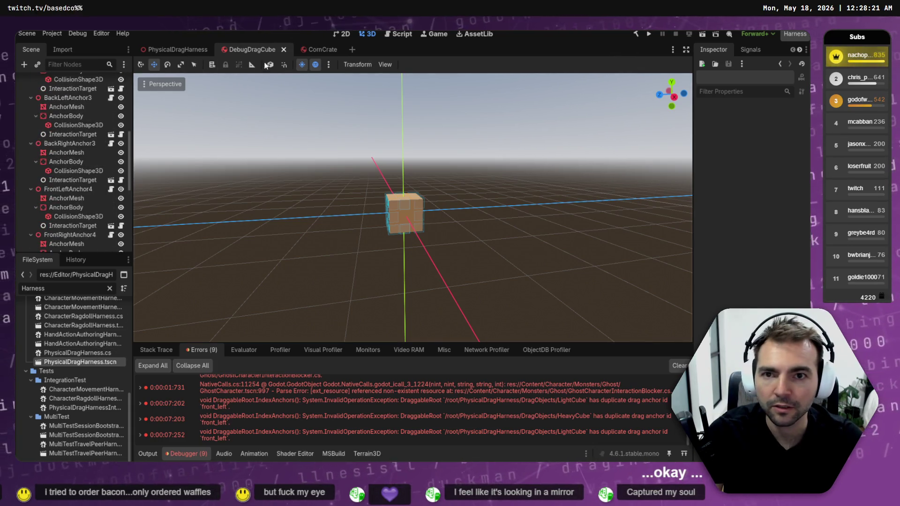
pyautogui.doubleClick(58, 289)
# Filter FileSystem by 'DebugDrag', copy DebugDragCube.tscn's absolute path, and switch to the Codex terminal
pyautogui.write('Debug')
pyautogui.hotkey('ctrl', 'a')
pyautogui.press('BackSpace')
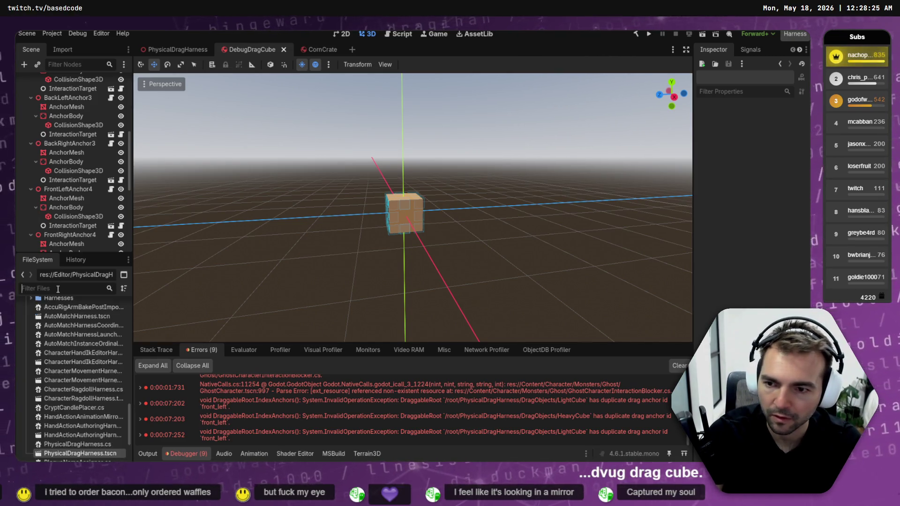
pyautogui.write('DebugDrag')
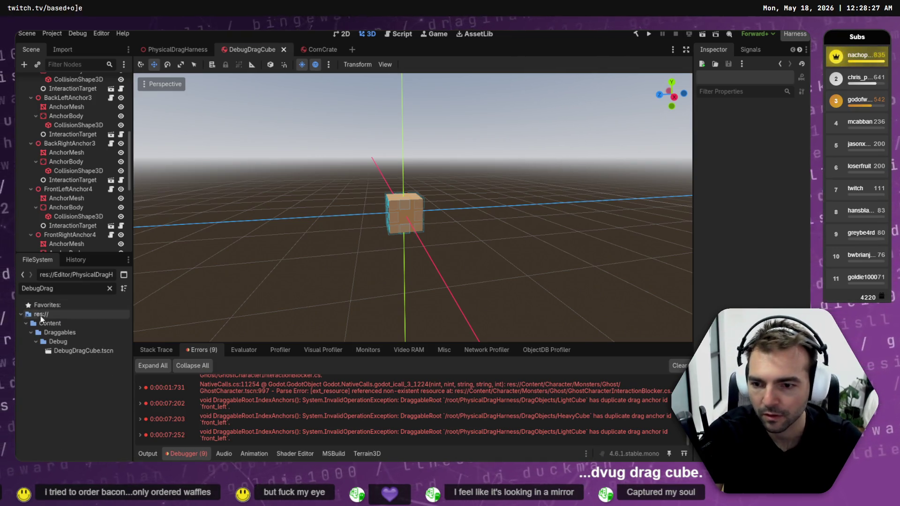
pyautogui.rightClick(80, 352)
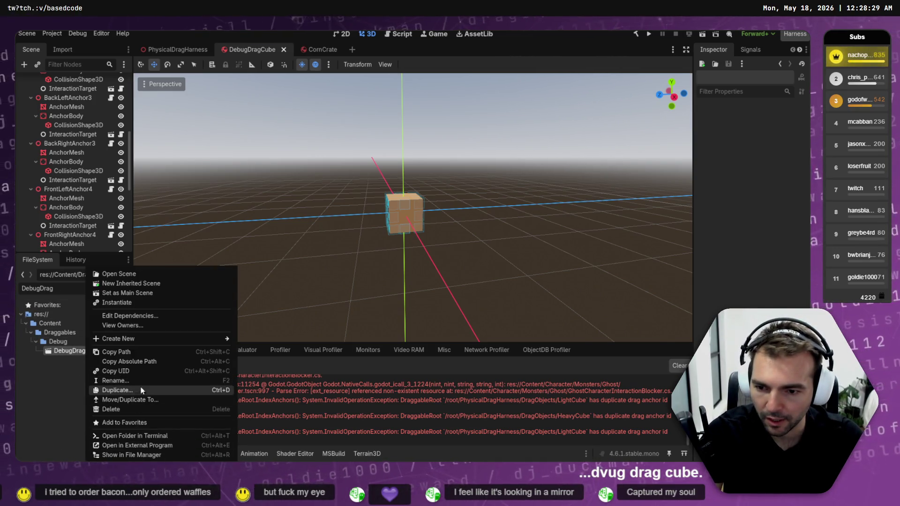
pyautogui.click(140, 361)
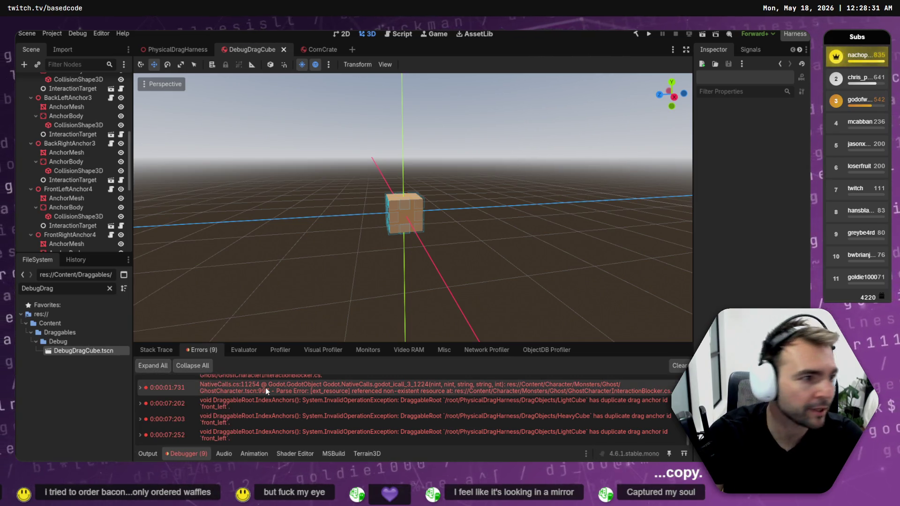
pyautogui.hotkey('alt', 'Tab')
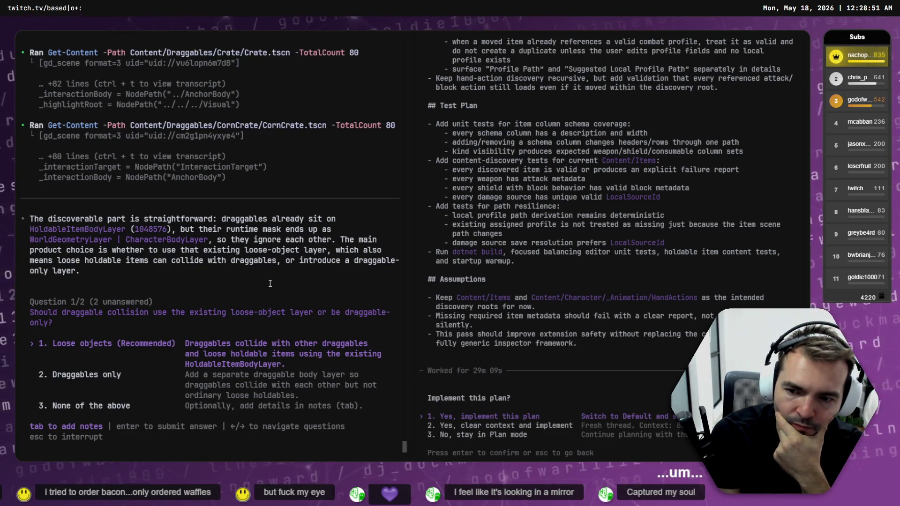
# Answer 'Loose objects' and 'Always collide', submit, then choose 'Yes, implement this plan'
pyautogui.press('Return')
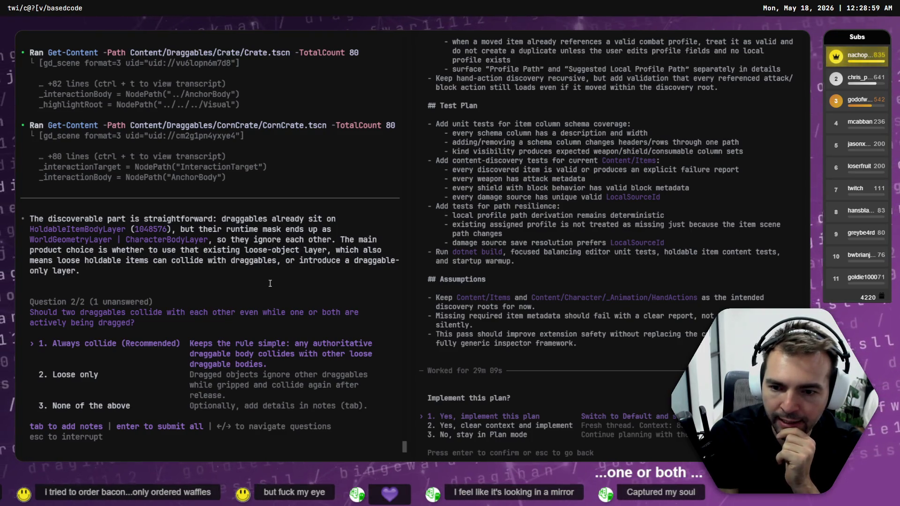
pyautogui.press('Return')
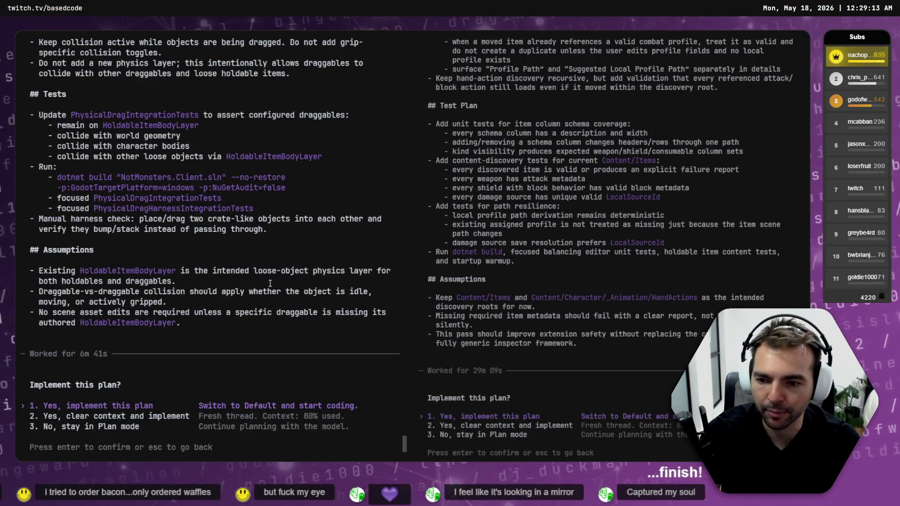
pyautogui.press('Return')
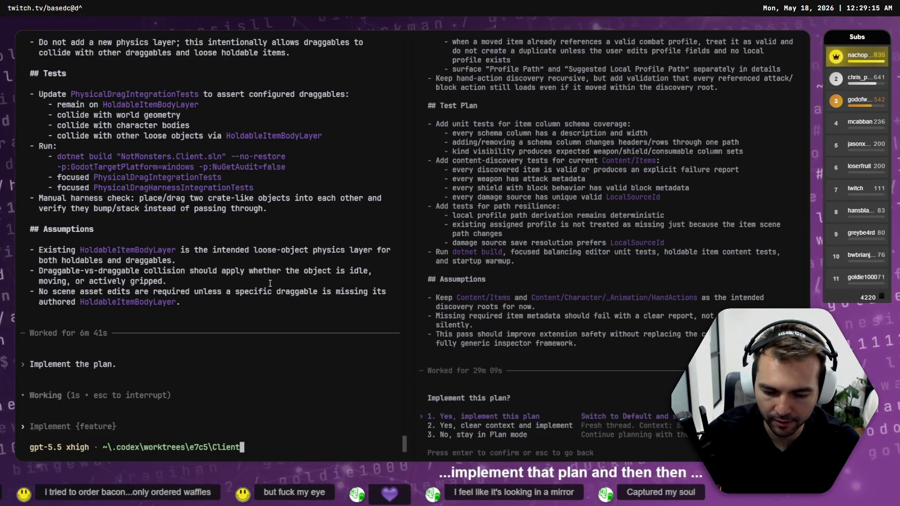
# Send Codex the DebugDragCube.tscn path, asking that all new anchors get unique anchor IDs
pyautogui.write('In')
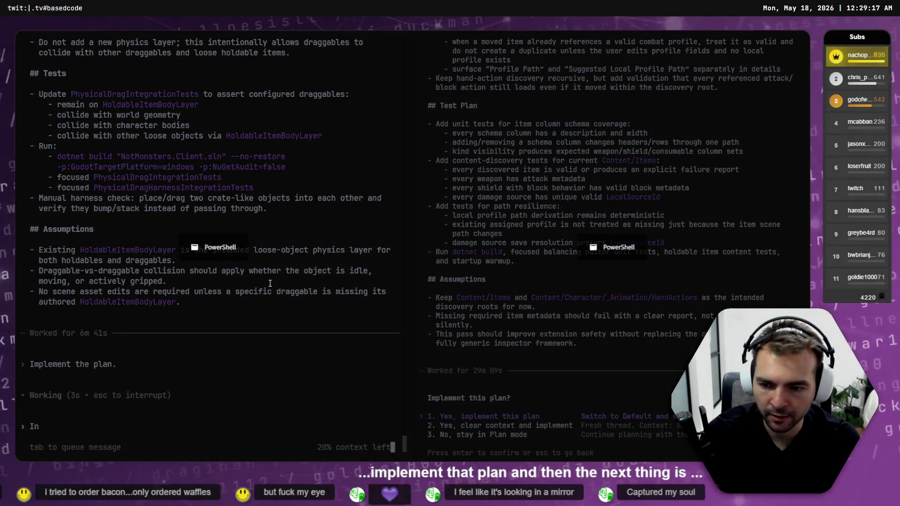
pyautogui.write('C:/Work/Based.NotMonsters/Worktrees/Dragging/Content/Draggables/Debug/DebugDragCube.tscn')
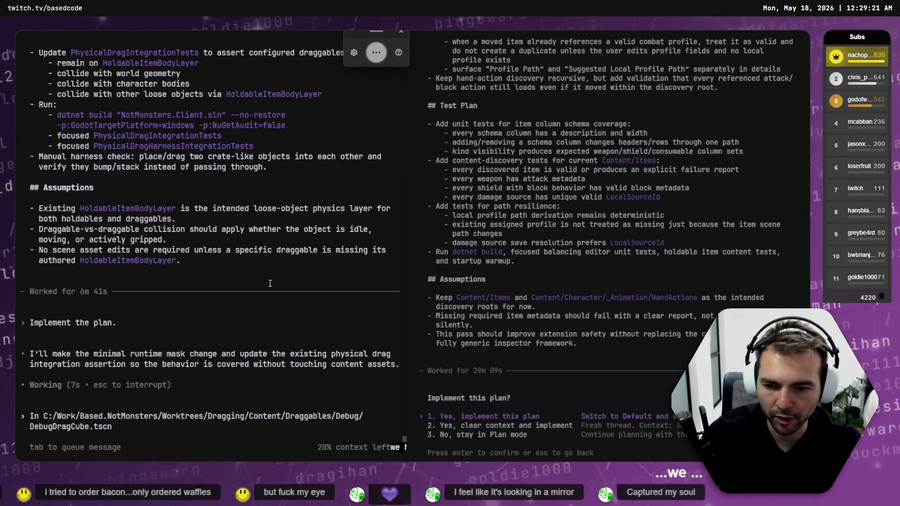
pyautogui.write('we have added a bunch of new anchors. ')
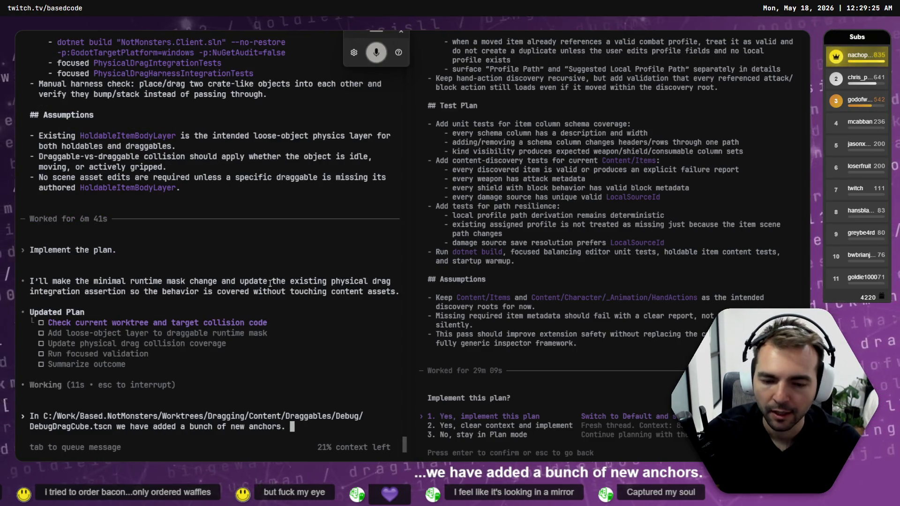
pyautogui.write('they')
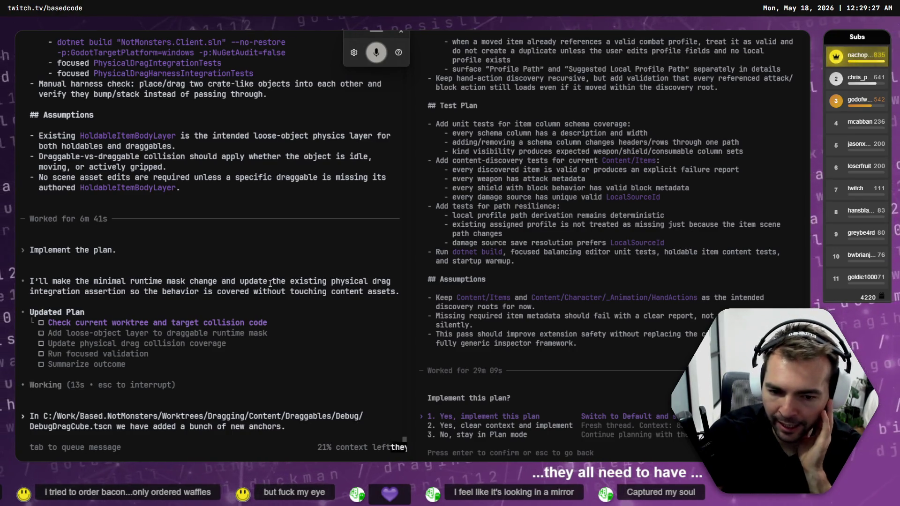
pyautogui.write(' all need to have unique anchor IDS though')
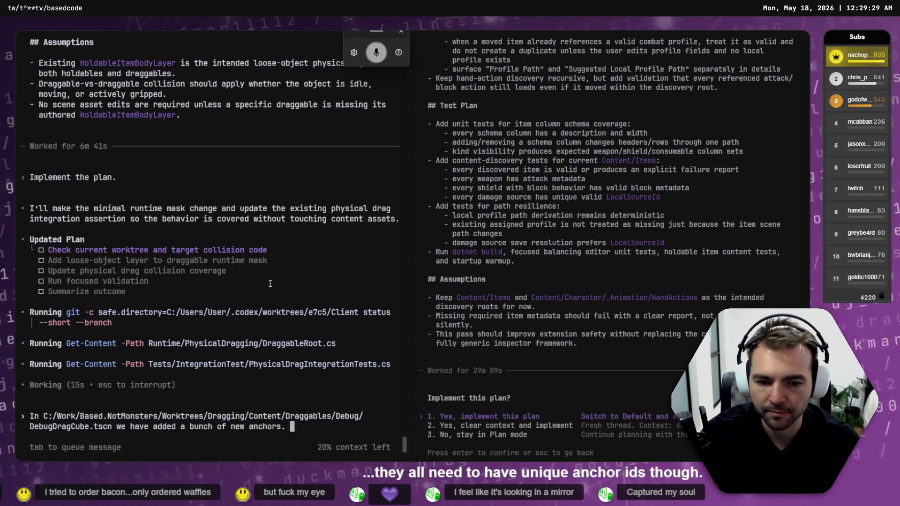
pyautogui.write('.')
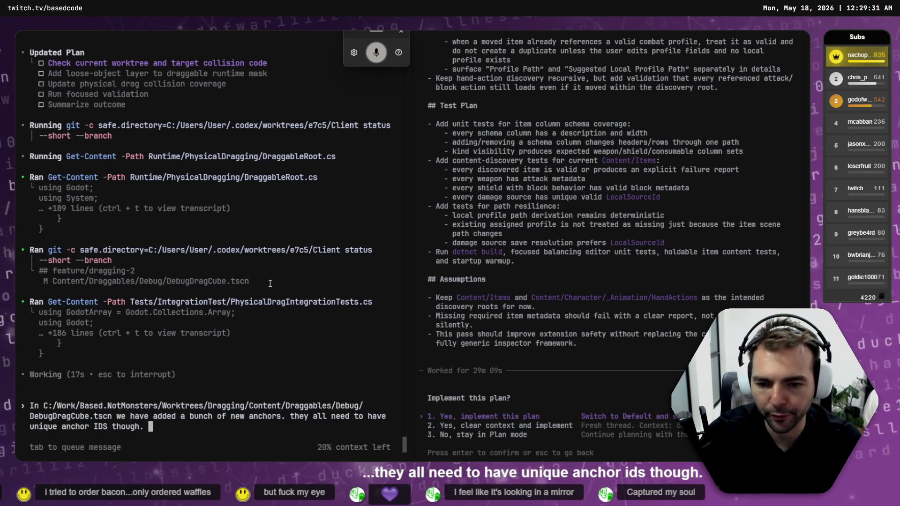
pyautogui.write(' please go through all of the new anchors')
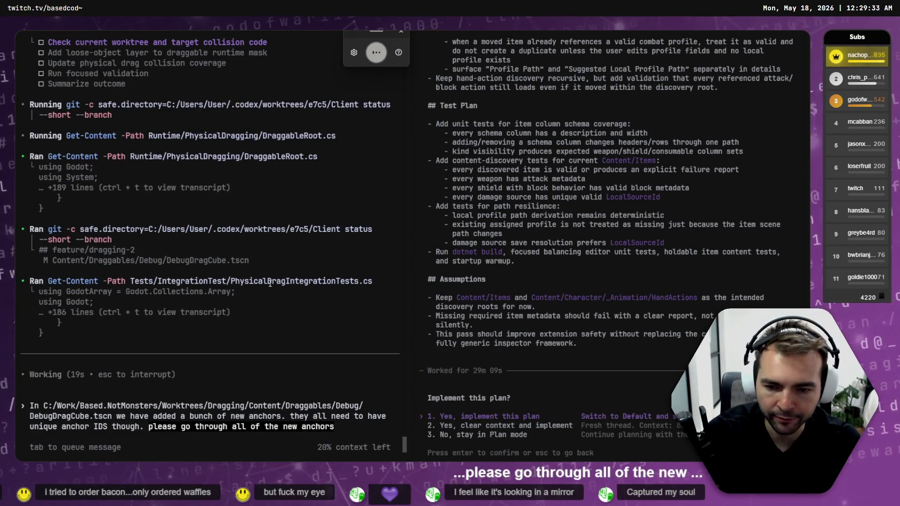
pyautogui.write(' and fix up thei')
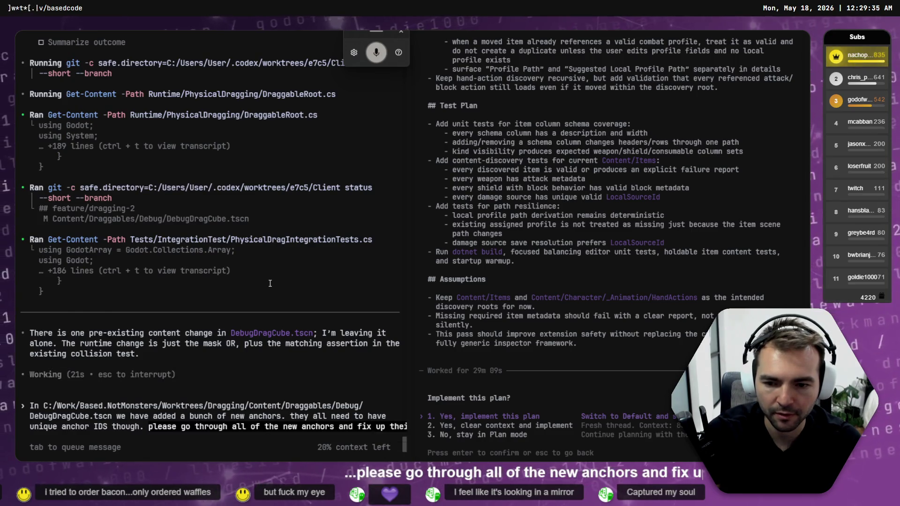
pyautogui.write('r names.')
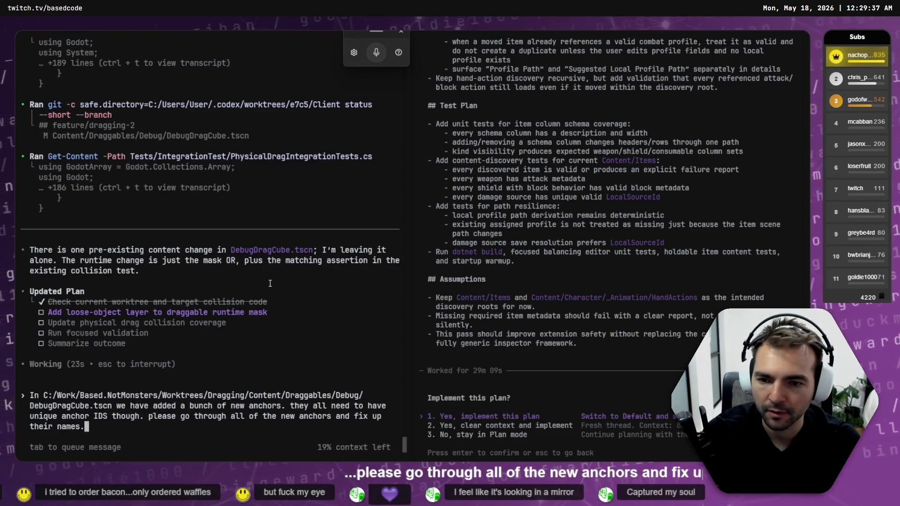
pyautogui.press('Return')
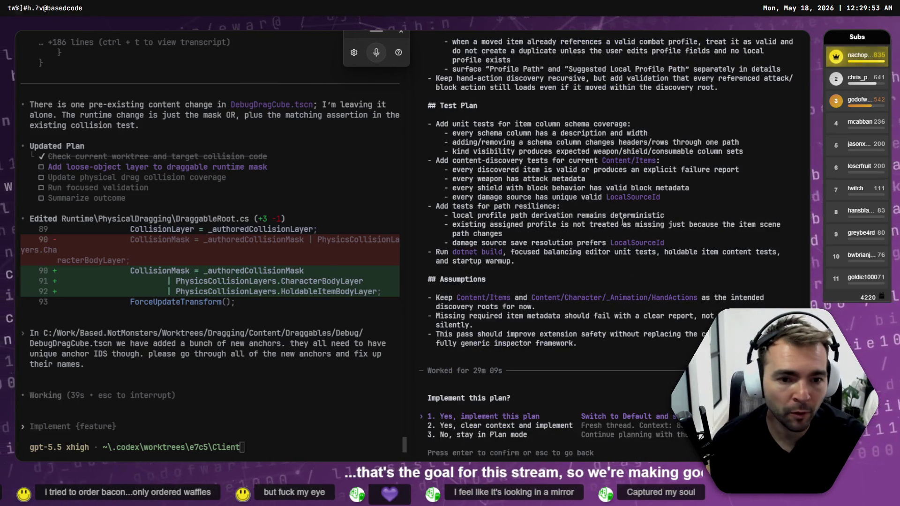
# Approve the other session's pending plan and move on to the worktree manager tab
pyautogui.scroll(15, 618, 235)
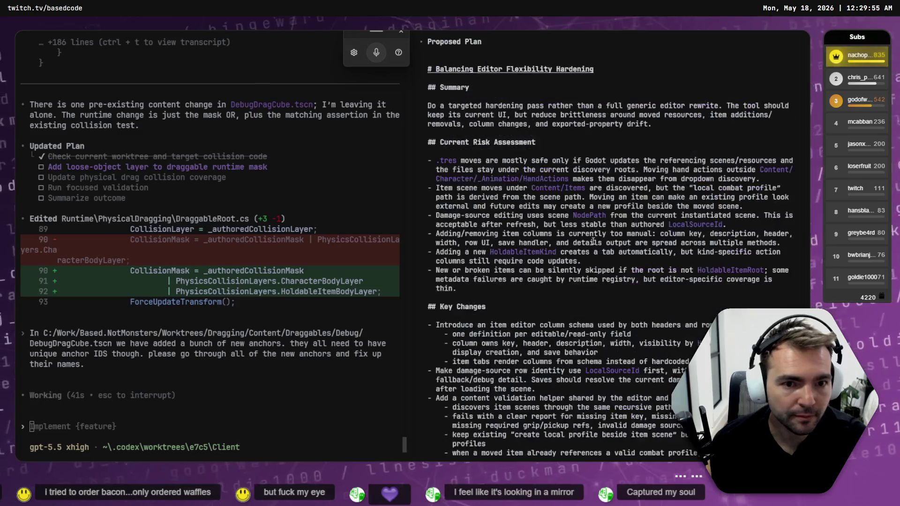
pyautogui.scroll(2, 591, 241)
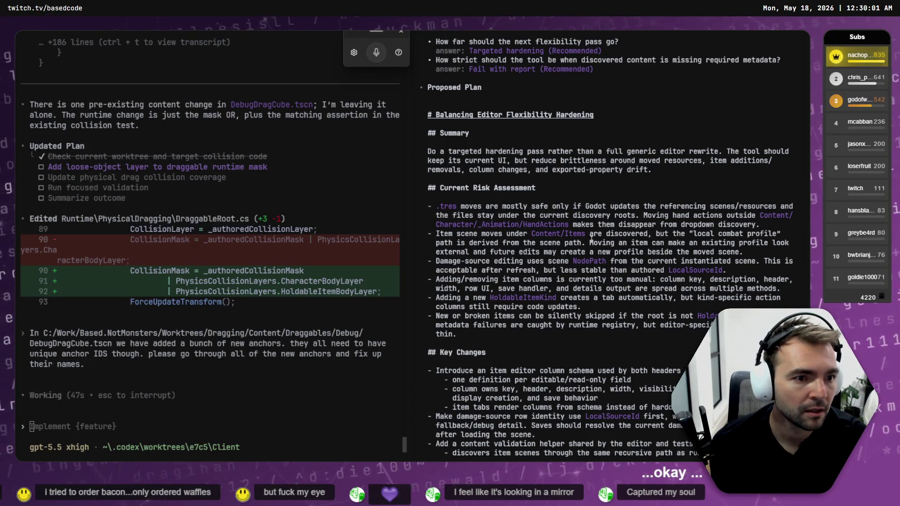
pyautogui.scroll(-10, 593, 240)
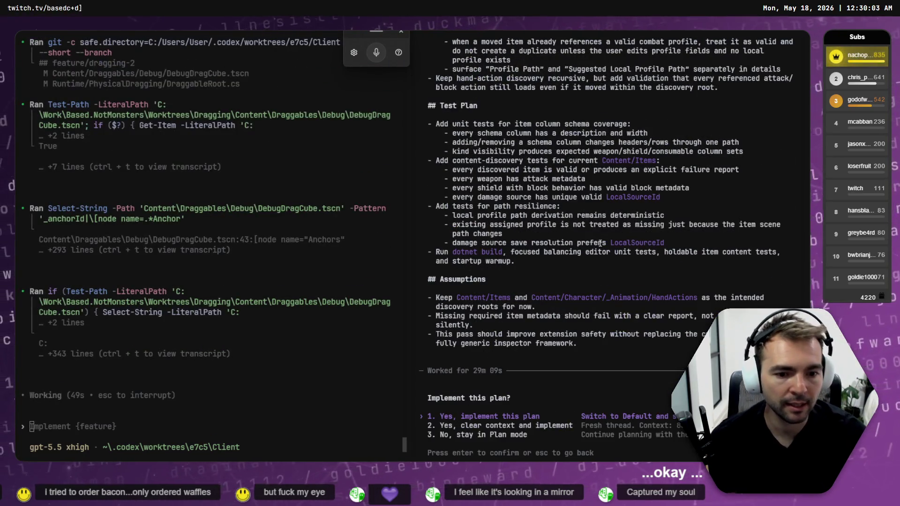
pyautogui.press('Return')
pyautogui.hotkey('ctrl', 'Tab')
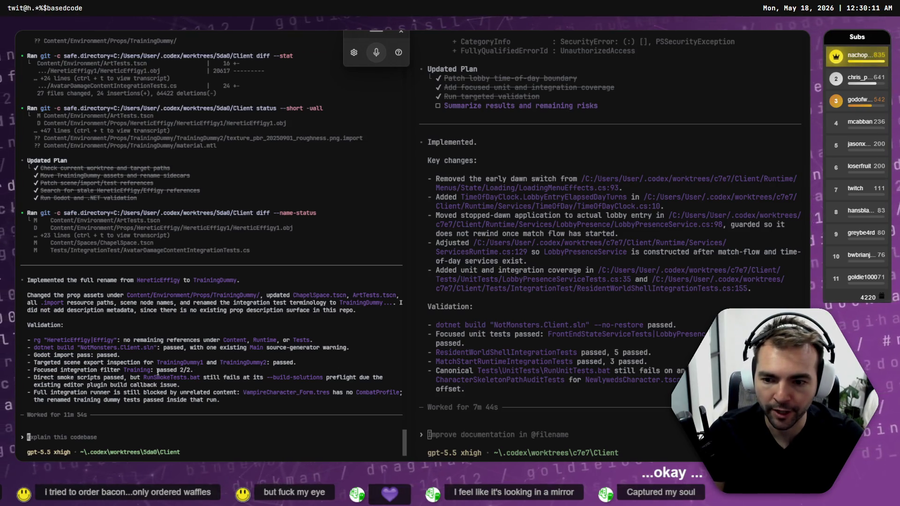
pyautogui.hotkey('ctrl', 'Tab')
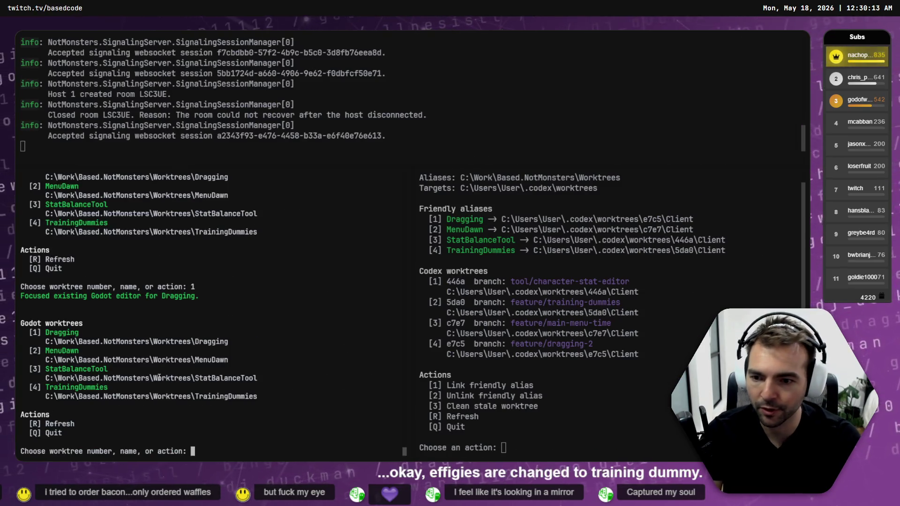
# Choose option 4 to open the TrainingDummies worktree in Godot, then go to the Codex sessions tab
pyautogui.write('4')
pyautogui.press('Return')
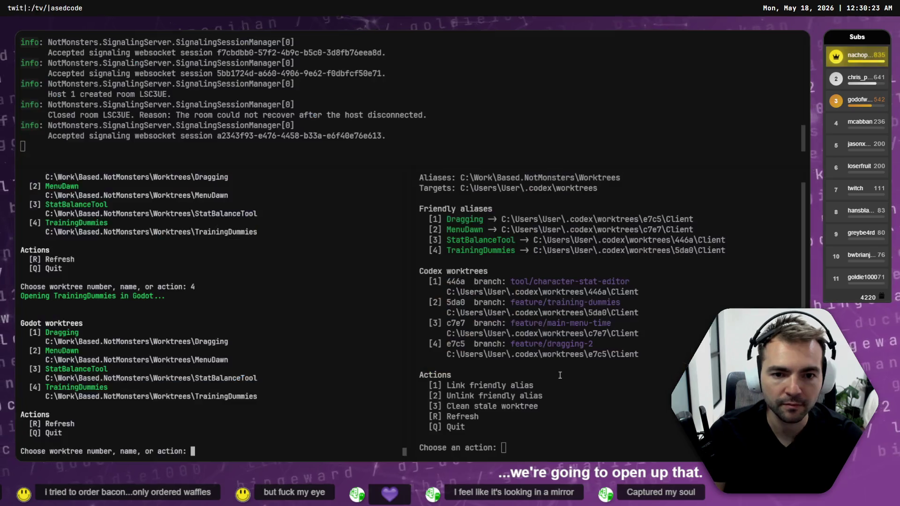
pyautogui.click(172, 409)
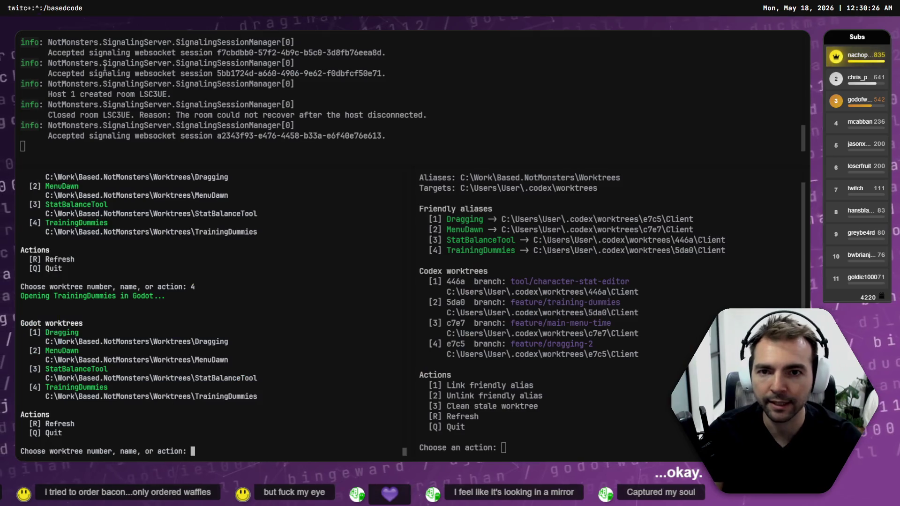
pyautogui.click(670, 374)
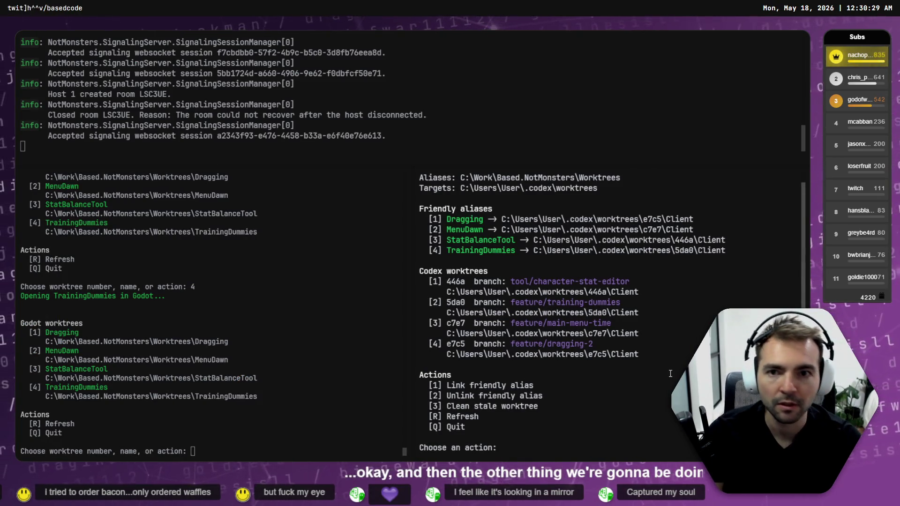
pyautogui.hotkey('ctrl', 'Tab')
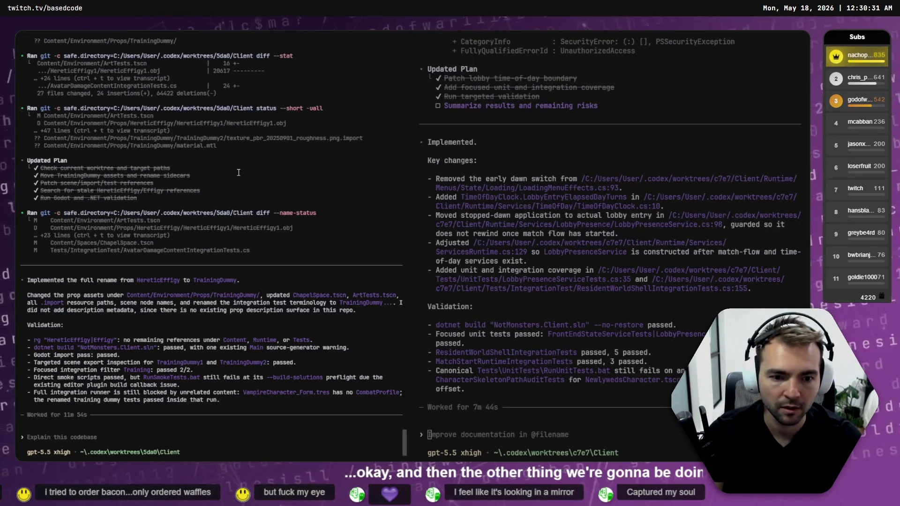
# Close the Based.StreamTools Codex tab and kill its still-running node.exe process
pyautogui.hotkey('ctrl', 'Tab')
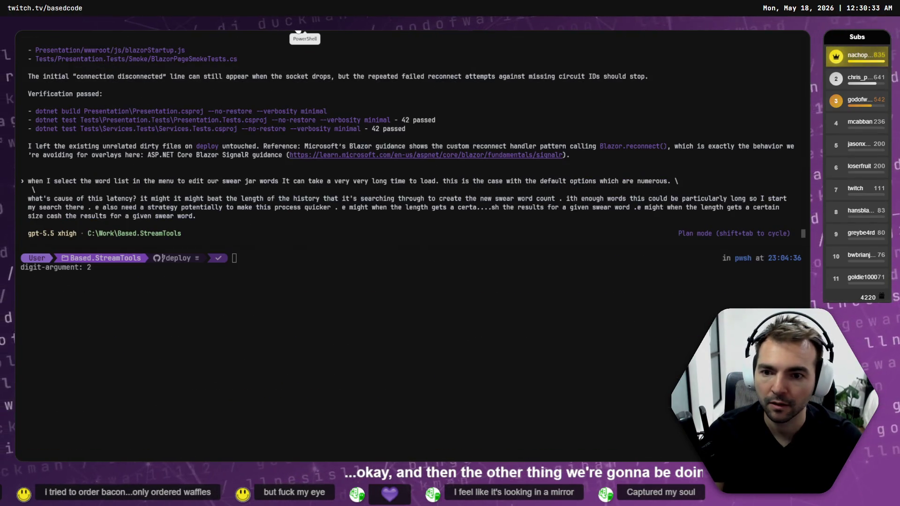
pyautogui.hotkey('ctrl', 'shift', 'w')
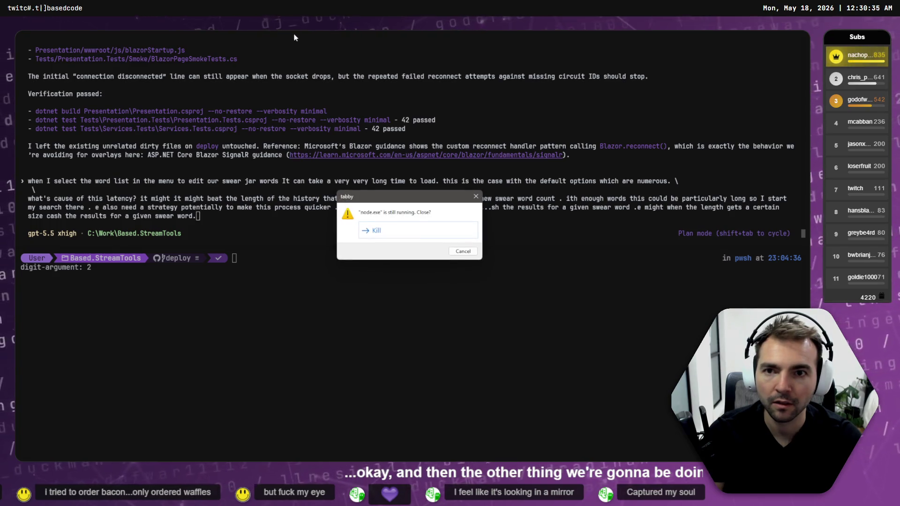
pyautogui.click(391, 232)
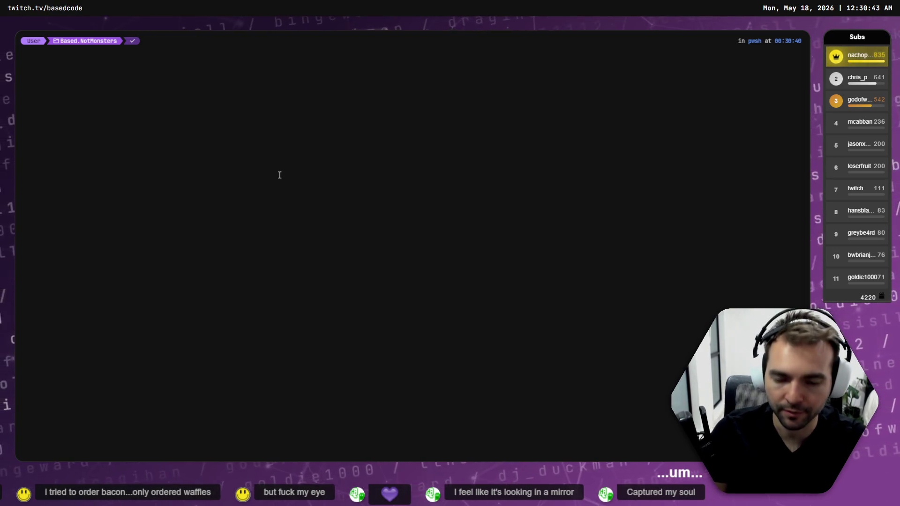
# Navigate from the NotMonsters folder into Worktrees\TrainingDummies, listing folder contents along the way
pyautogui.write('ls')
pyautogui.press('Return')
pyautogui.write('cd')
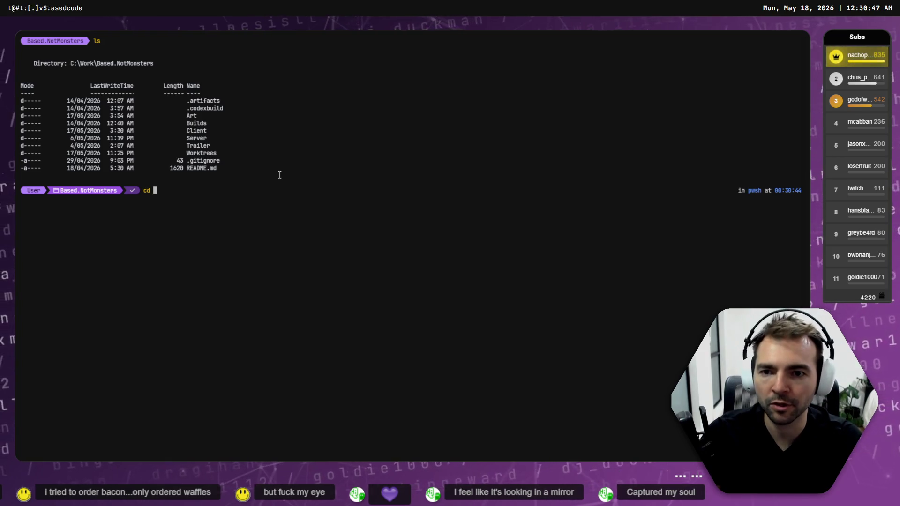
pyautogui.write('.\\Worktrees\\')
pyautogui.press('Return')
pyautogui.write('ls')
pyautogui.press('Return')
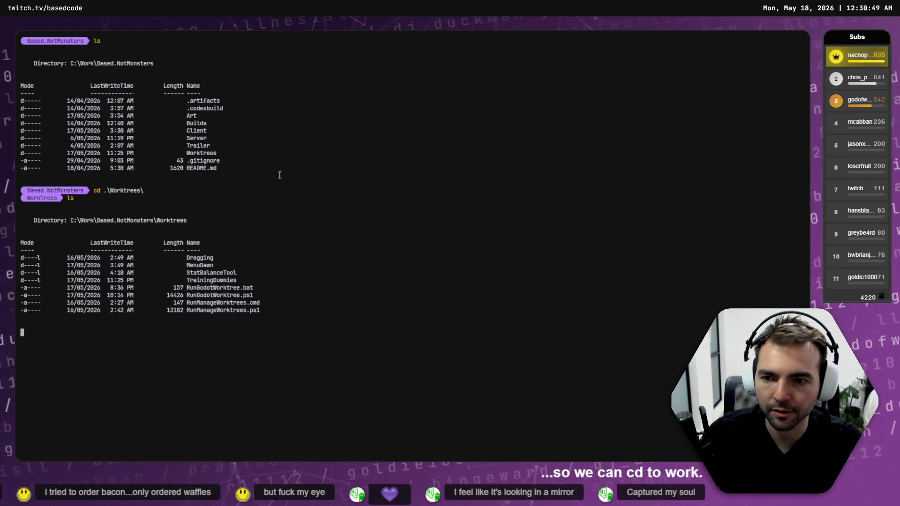
pyautogui.write('cd')
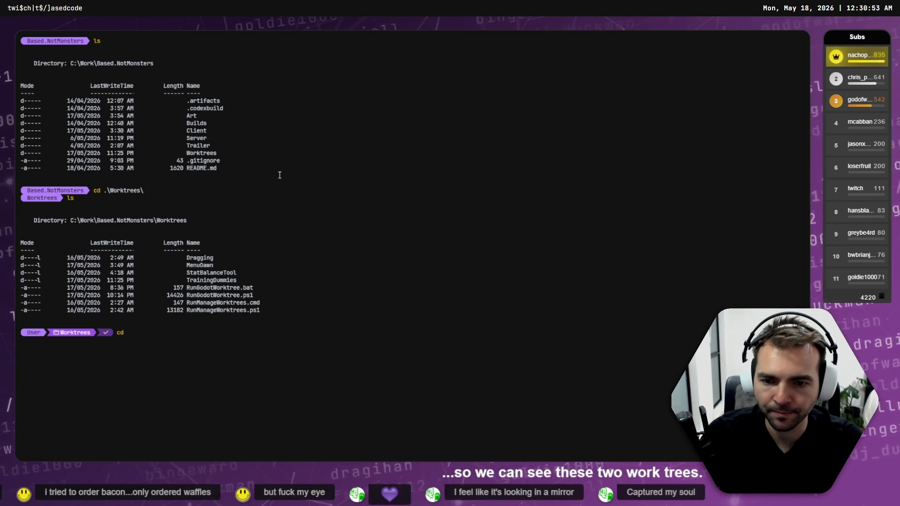
pyautogui.write(' .\\TrainingDummies\\')
pyautogui.press('Return')
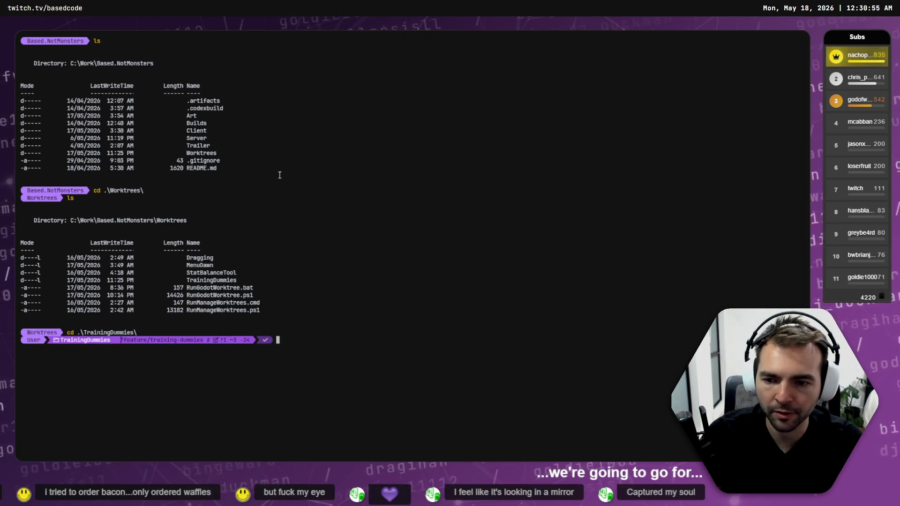
# Run 'codex resume', reopen the HereticEffigy-to-TrainingDummy rename session, and switch to Fork
pyautogui.write('codex resume')
pyautogui.press('Return')
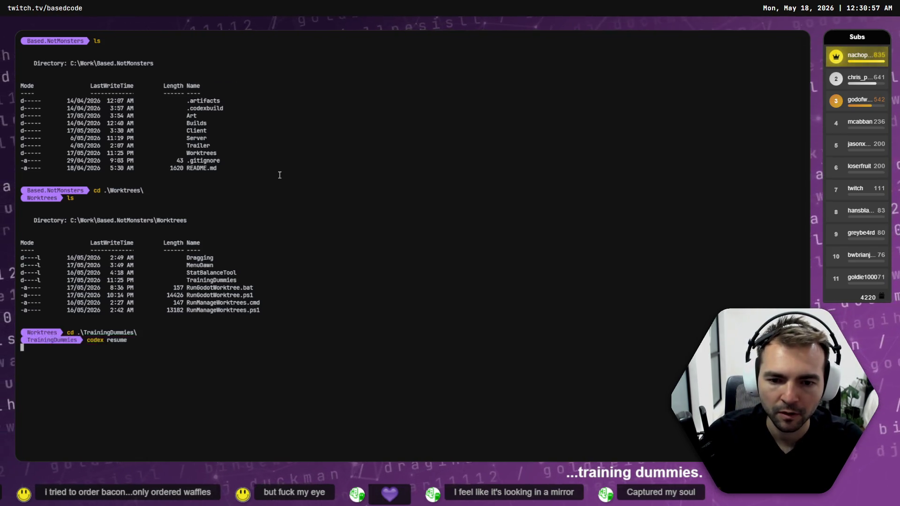
pyautogui.press('Return')
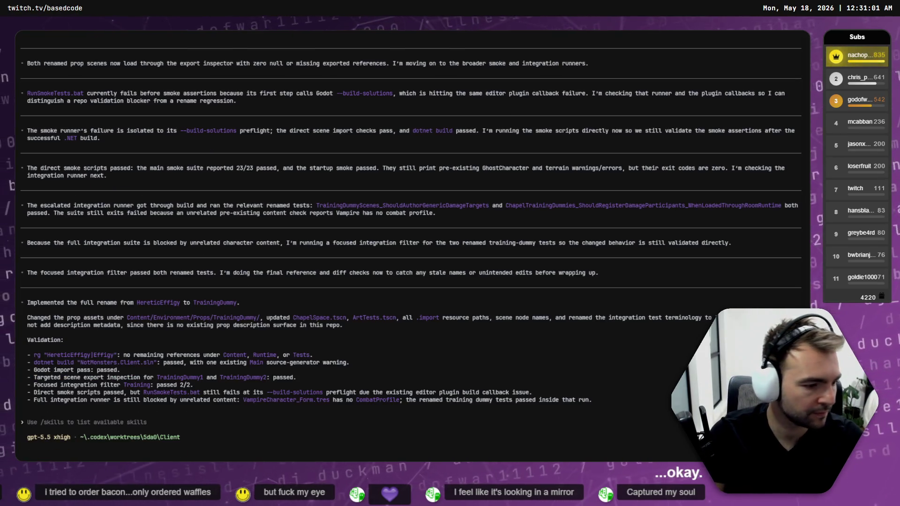
pyautogui.hotkey('alt', 'Tab')
pyautogui.hotkey('alt', 'Tab')
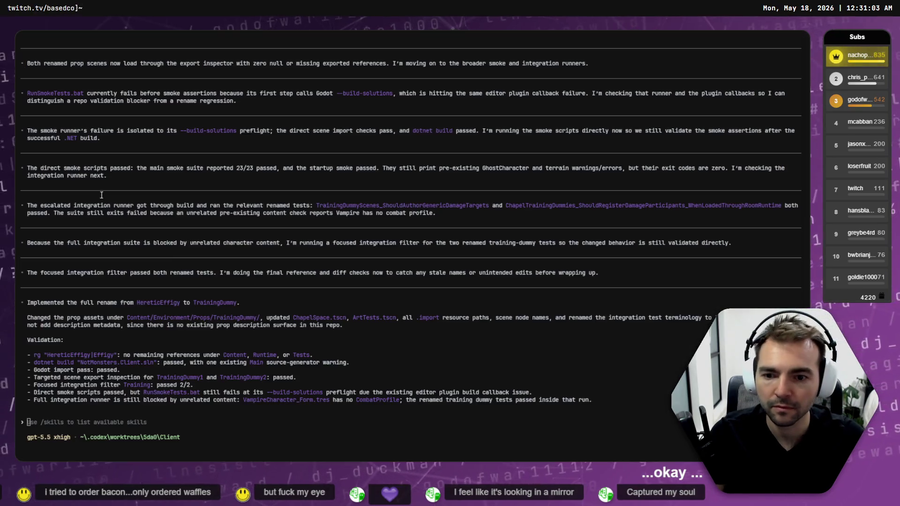
pyautogui.hotkey('alt', 'Tab')
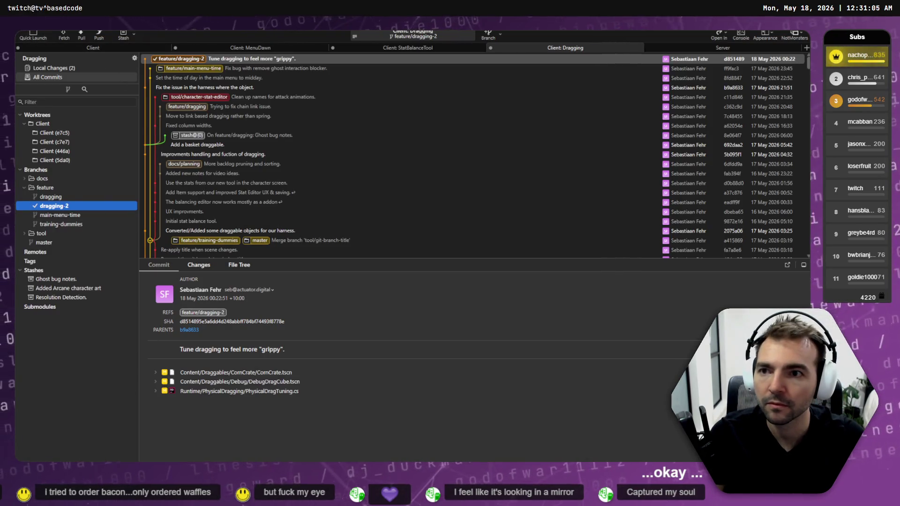
# Bring up Fork's Open Repository folder browser in the Work directory
pyautogui.hotkey('ctrl', 'p')
pyautogui.press('Escape')
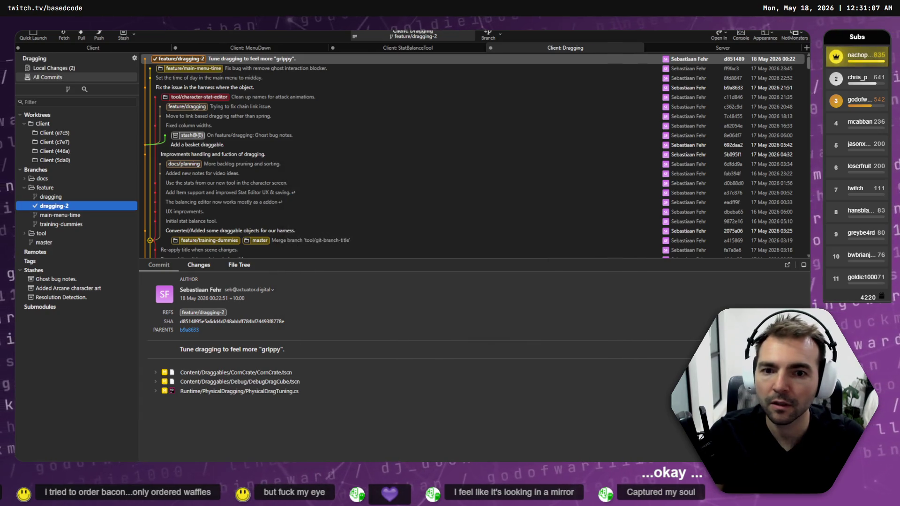
pyautogui.click(28, 34)
pyautogui.click(44, 64)
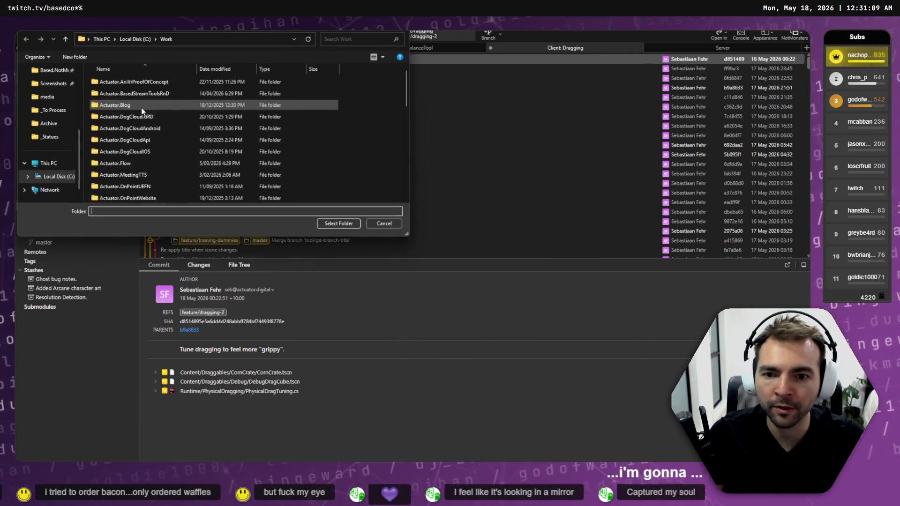
pyautogui.click(150, 117)
# Browse to Based.NotMonsters\Worktrees\TrainingDummies and select it as the repository folder
pyautogui.write('based.goo')
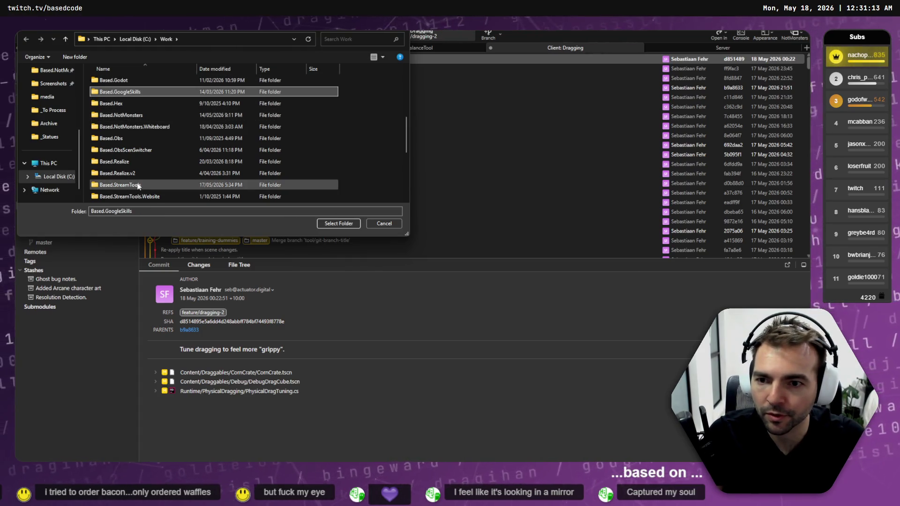
pyautogui.scroll(3, 154, 133)
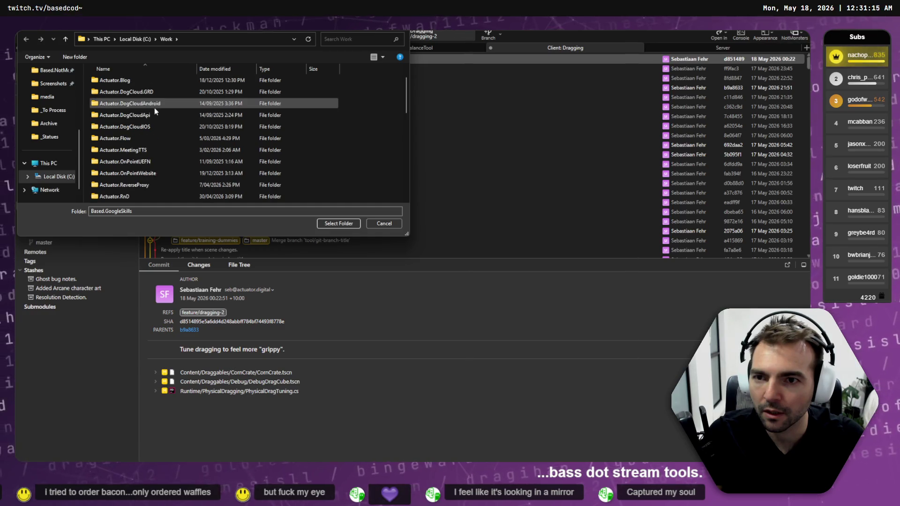
pyautogui.press('Up')
pyautogui.scroll(-3, 154, 111)
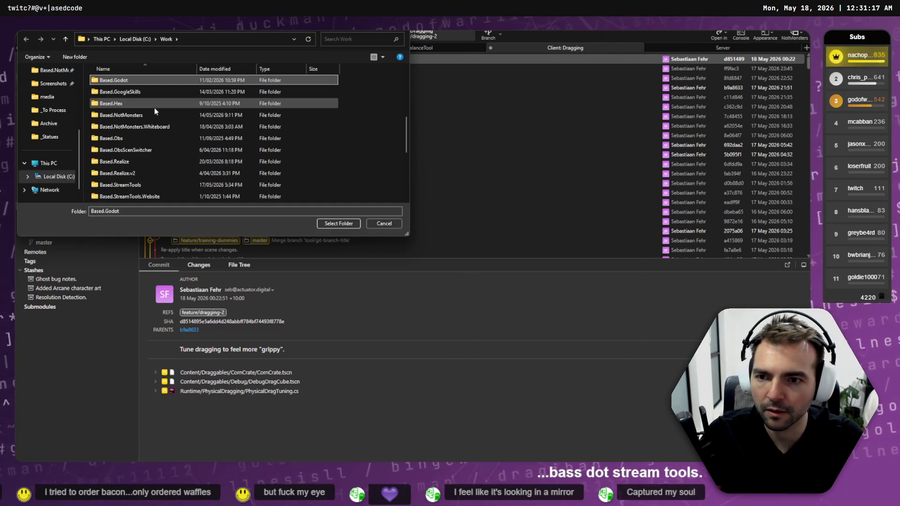
pyautogui.press('Down')
pyautogui.press('Down')
pyautogui.press('Down')
pyautogui.press('Return')
pyautogui.press('Down')
pyautogui.press('Down')
pyautogui.press('Down')
pyautogui.press('Down')
pyautogui.press('Return')
pyautogui.press('Up')
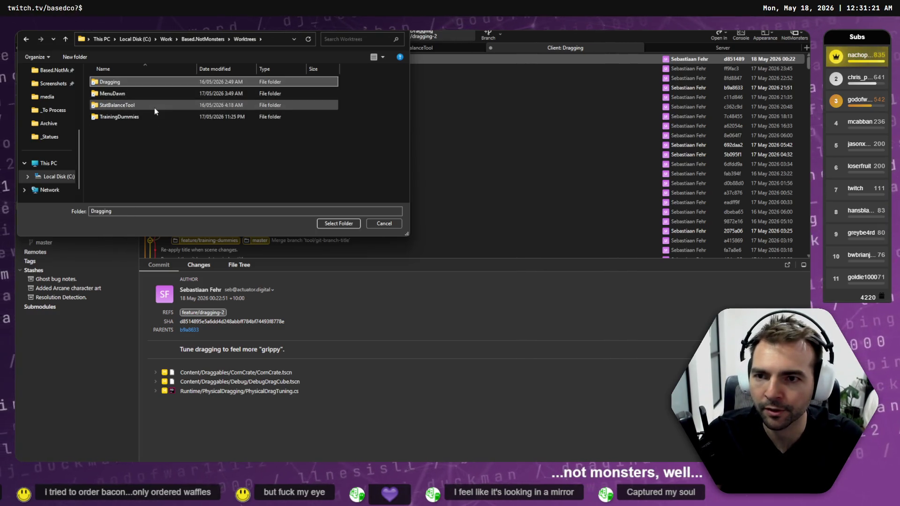
pyautogui.press('Down')
pyautogui.press('Down')
pyautogui.press('Down')
pyautogui.press('Return')
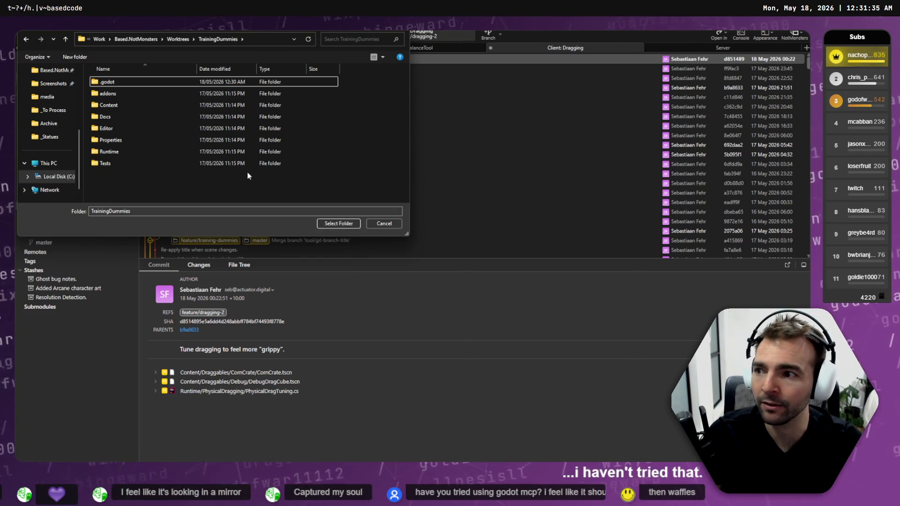
pyautogui.click(339, 223)
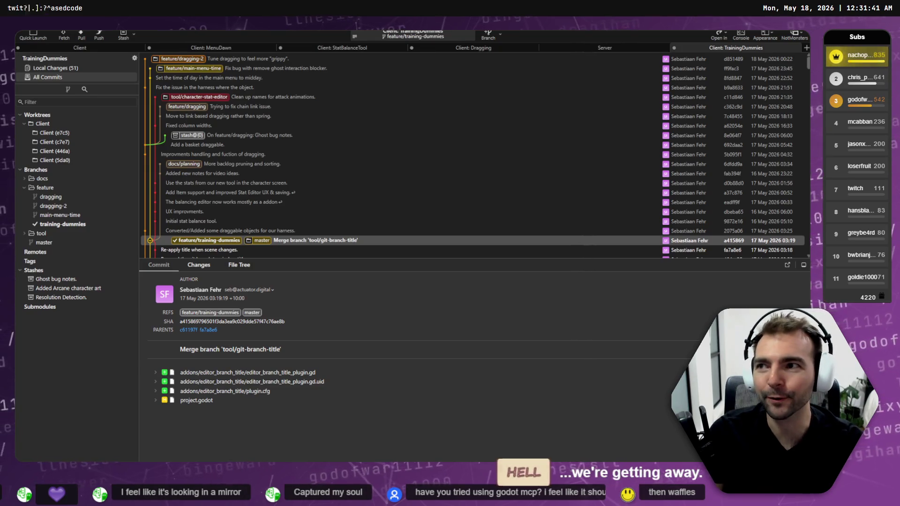
# Load youtube.com in Chrome and search for 'we're making waffles'
pyautogui.hotkey('alt', 'Tab')
pyautogui.write('youtube.com')
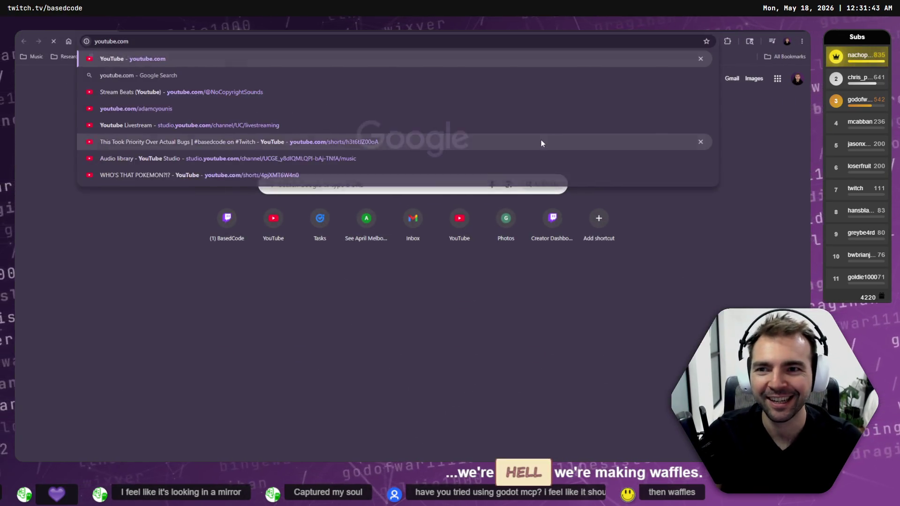
pyautogui.press('Return')
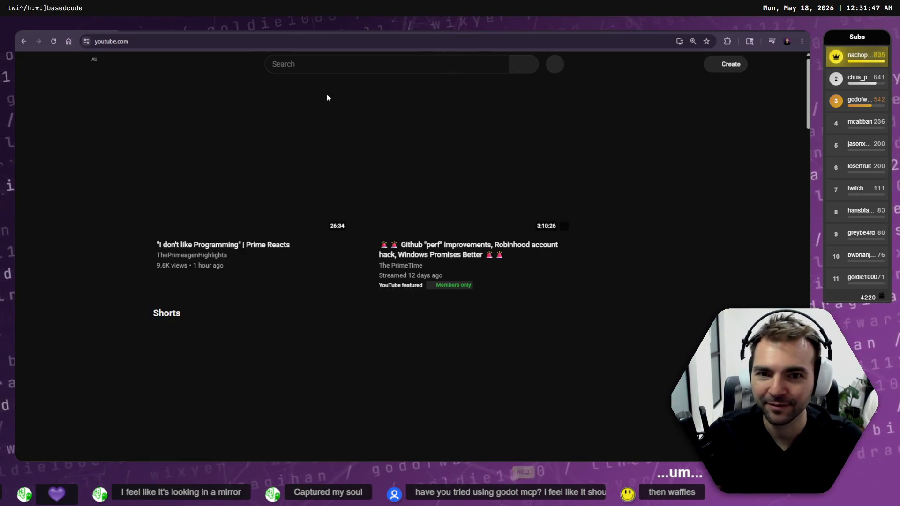
pyautogui.click(338, 64)
pyautogui.write("we're making")
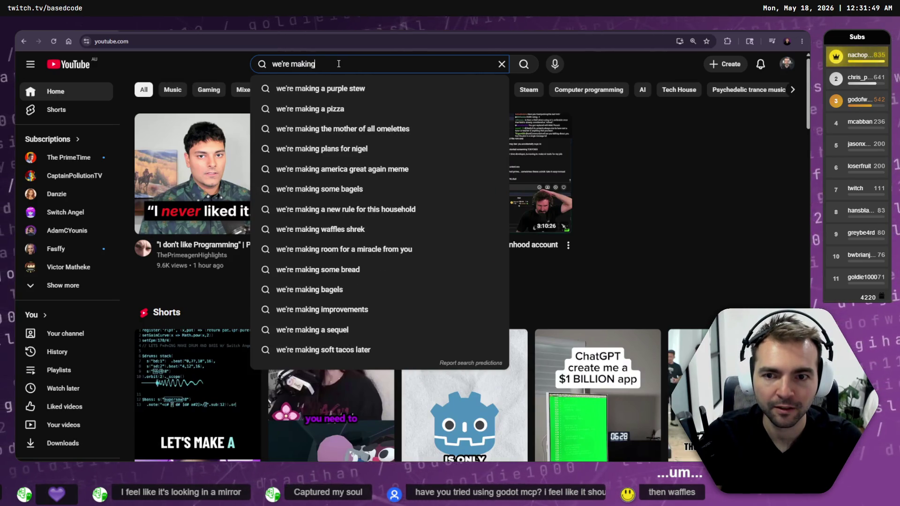
pyautogui.write(' waffles')
pyautogui.press('Return')
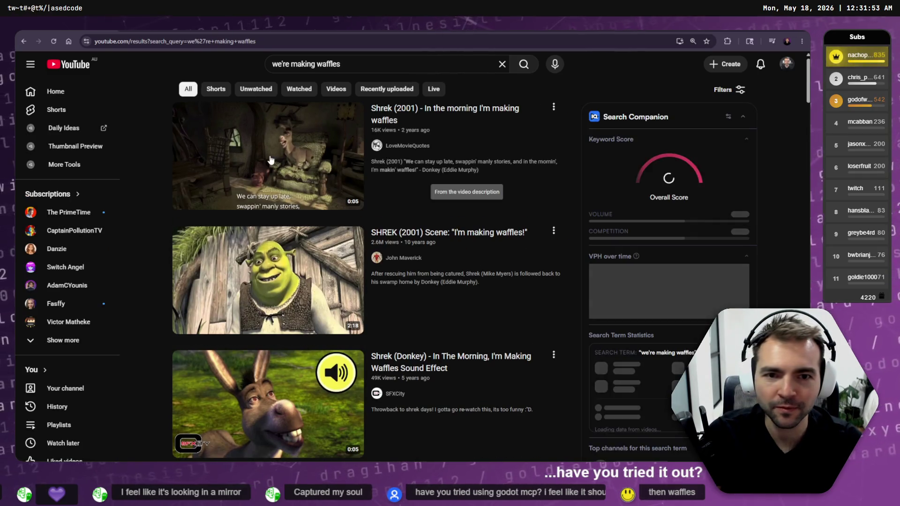
# Play the first Shrek waffles clip at maximum volume, then return to Fork
pyautogui.click(267, 150)
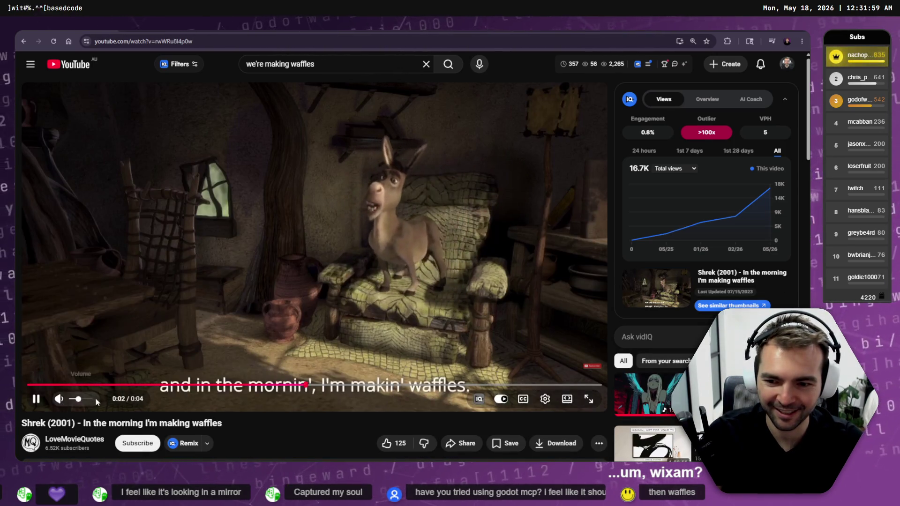
pyautogui.click(91, 400)
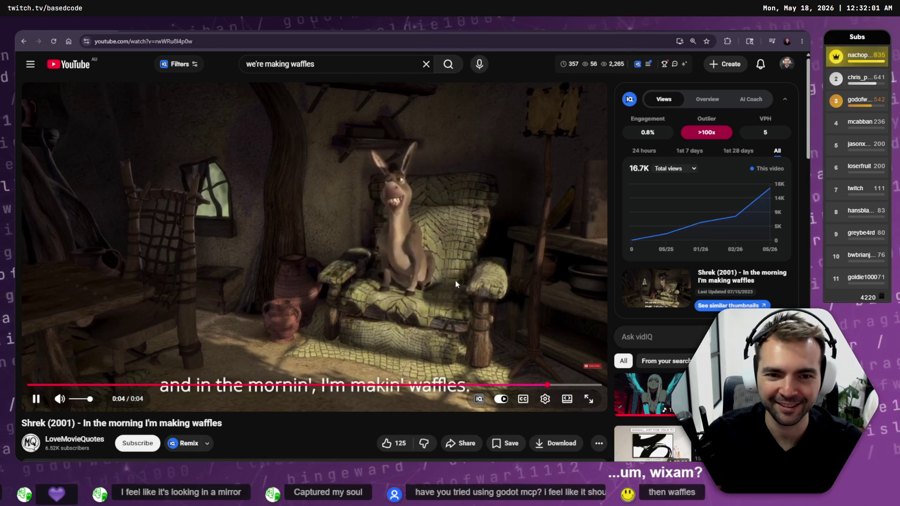
pyautogui.hotkey('alt', 'Tab')
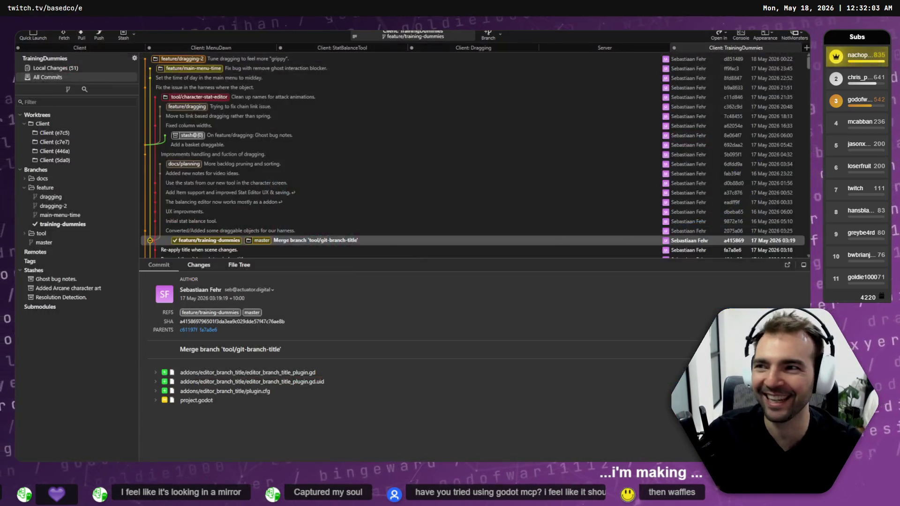
# Review recent commits and the local diffs for ChapelSpace.tscn, the integration test and TrainingDummy2.tscn
pyautogui.click(363, 183)
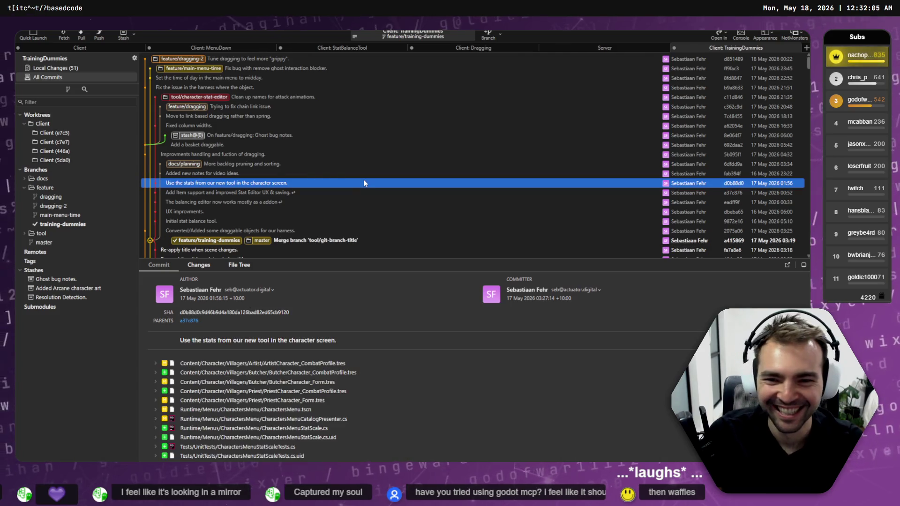
pyautogui.click(228, 241)
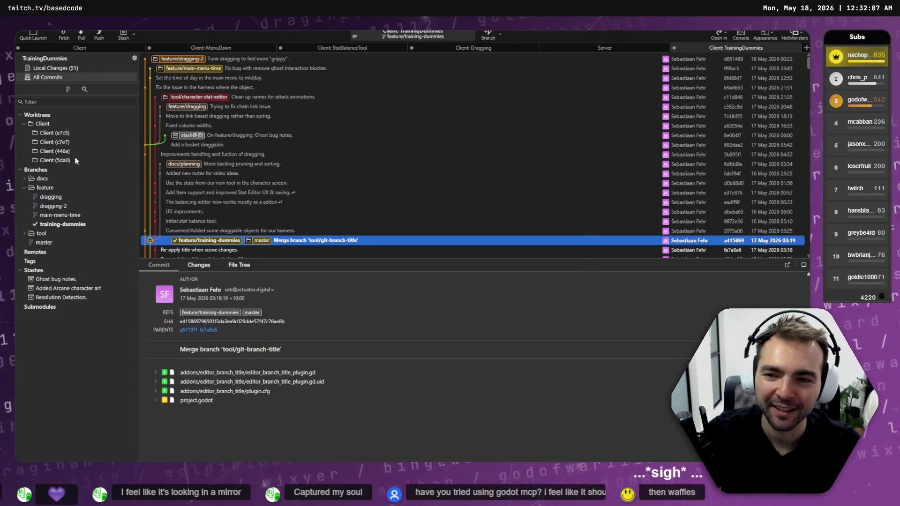
pyautogui.click(60, 69)
pyautogui.click(196, 113)
pyautogui.scroll(-10, 243, 122)
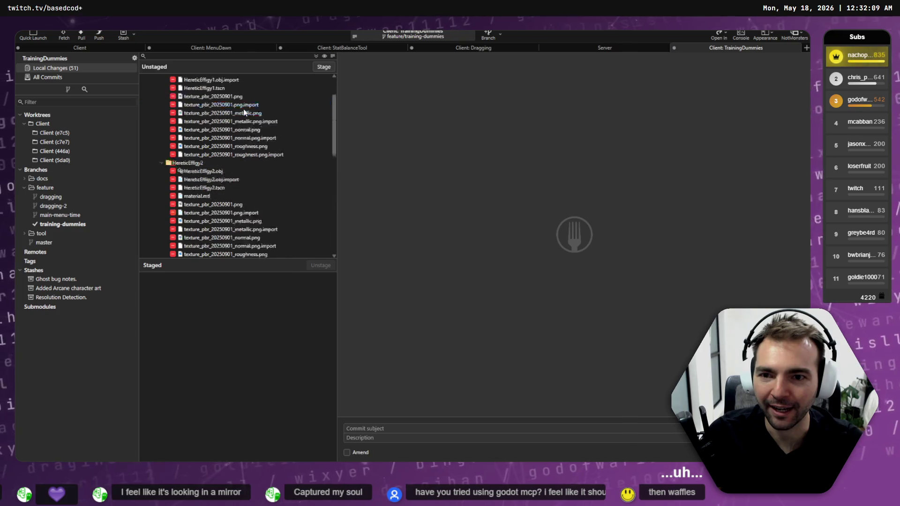
pyautogui.click(204, 229)
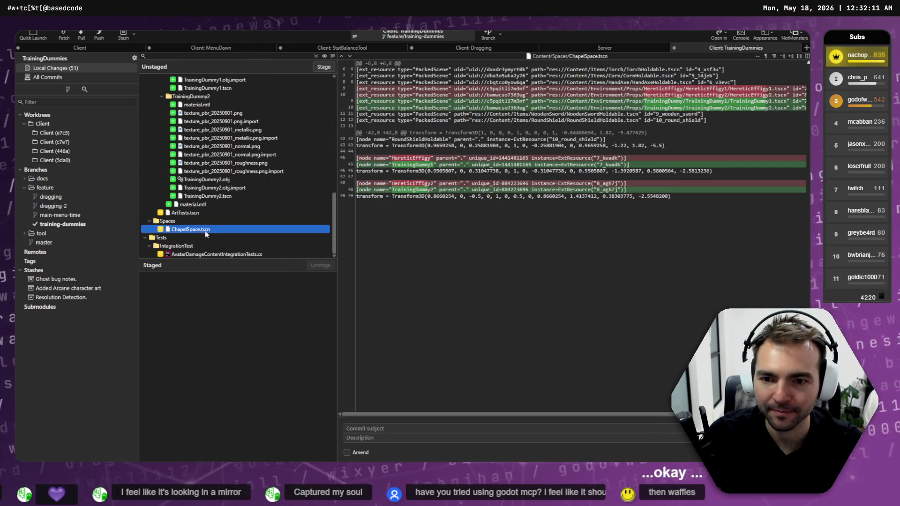
pyautogui.click(211, 254)
pyautogui.click(235, 196)
# Stage all 29 changed files and commit them as 'Rename "HereticEffigy" to clearer name "TrainingDummies".'
pyautogui.hotkey('ctrl', 'a')
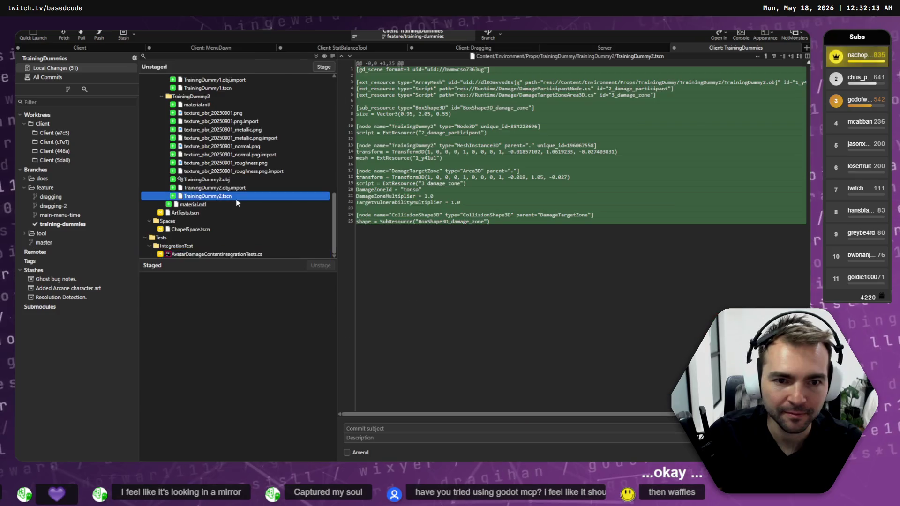
pyautogui.click(361, 277)
pyautogui.hotkey('ctrl', 'shift', 's')
pyautogui.click(365, 429)
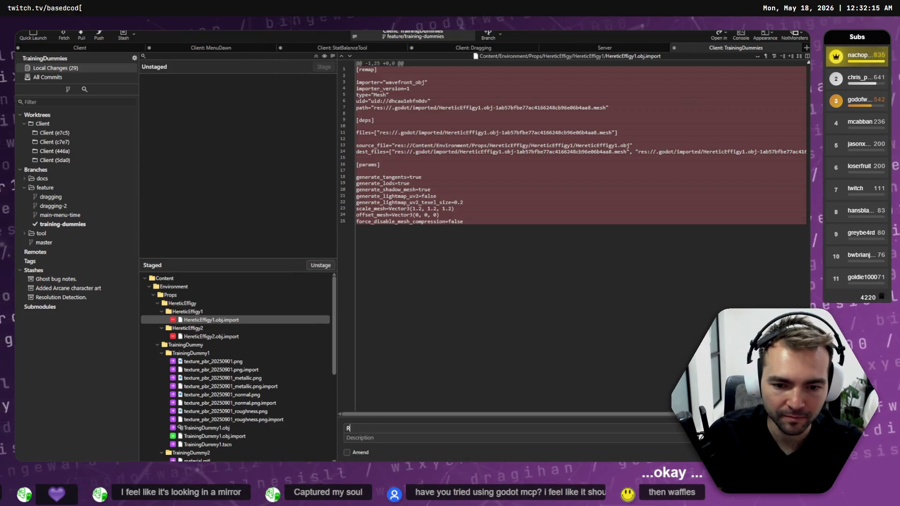
pyautogui.write('Rename "HereticEffi')
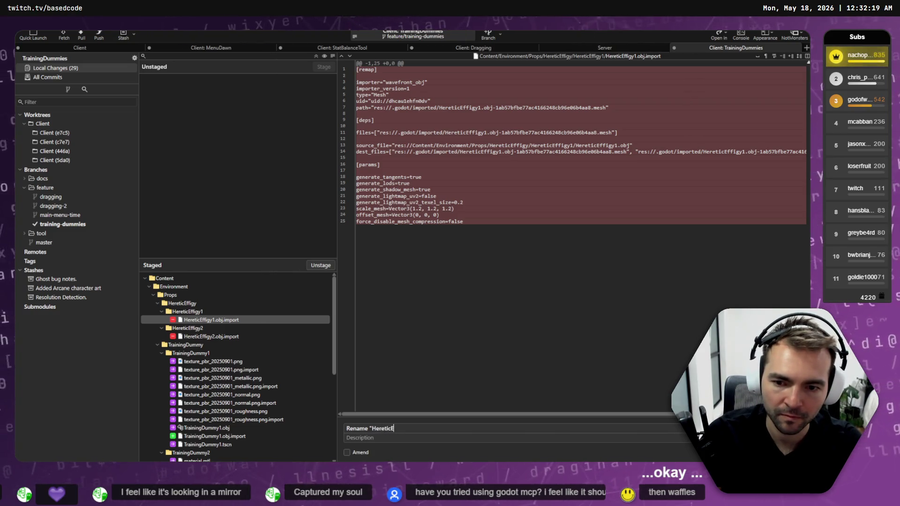
pyautogui.write('gy" to ')
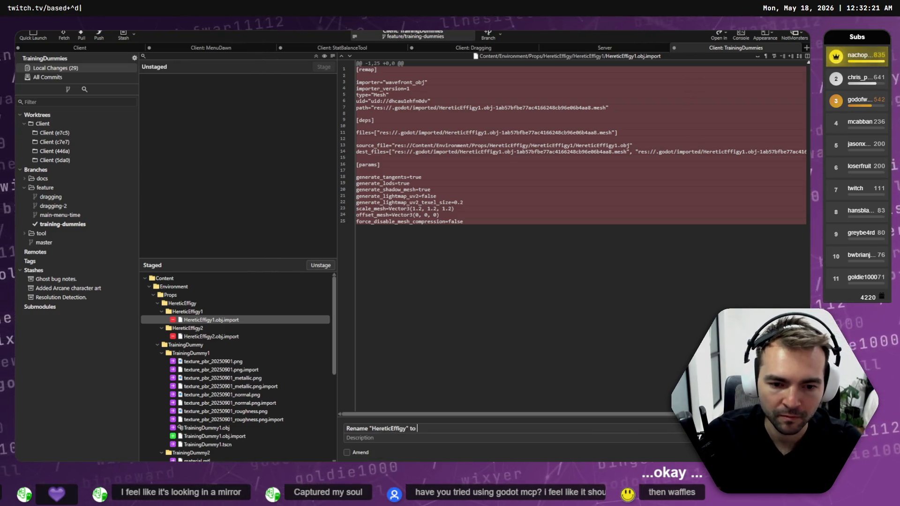
pyautogui.write('?Train')
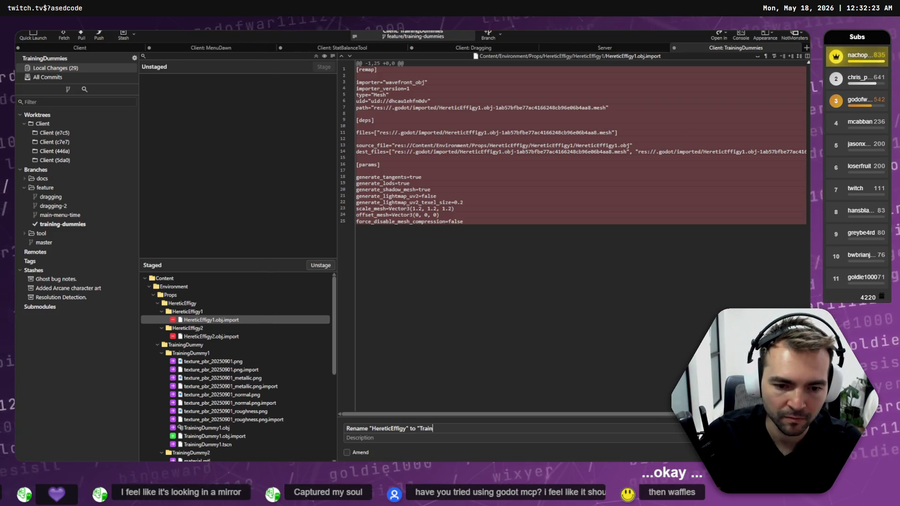
pyautogui.write('ingDummies" to')
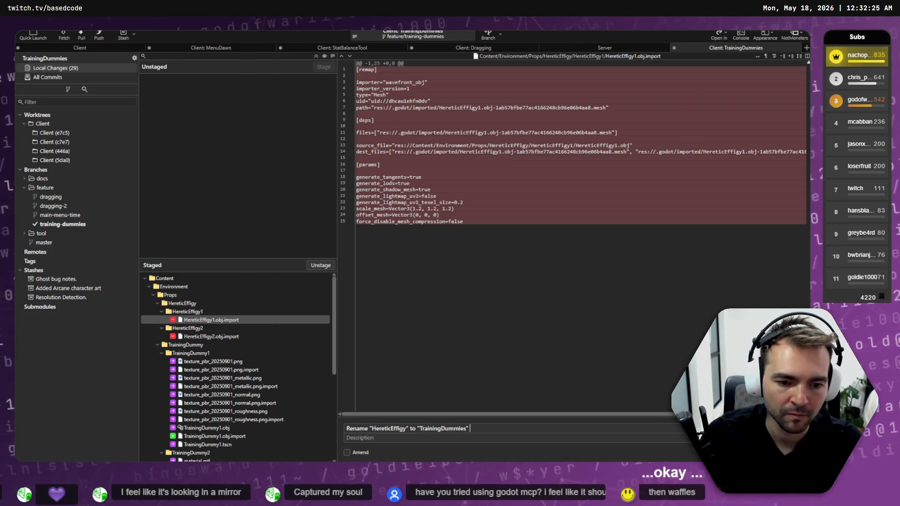
pyautogui.press('BackSpace')
pyautogui.press('BackSpace')
pyautogui.press('BackSpace')
pyautogui.hotkey('ctrl', 'Left')
pyautogui.write('clearer')
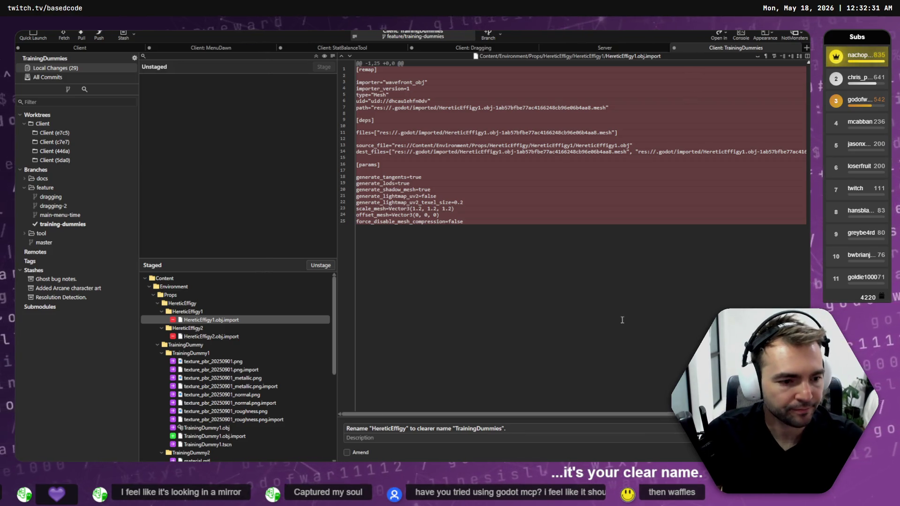
pyautogui.hotkey('ctrl', 'Return')
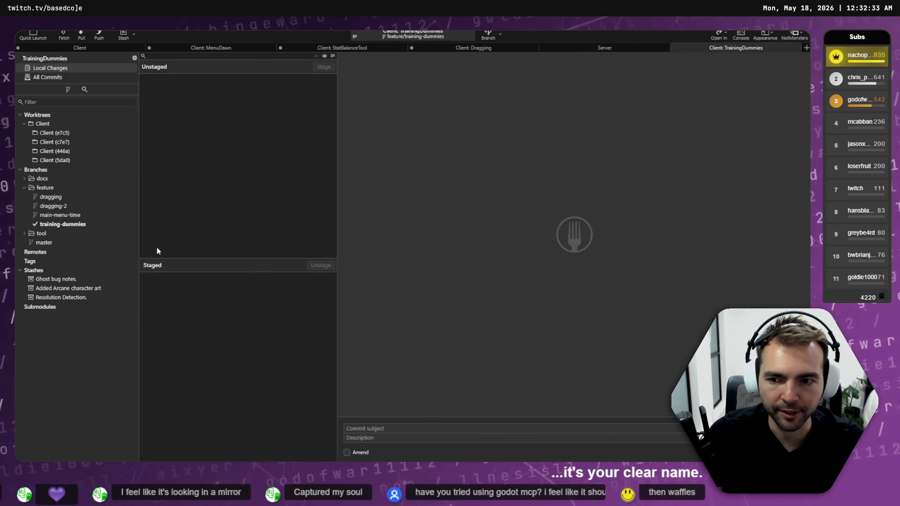
# Begin the Codex prompt noting the names are now clear and functional changes come next
pyautogui.hotkey('alt', 'Tab')
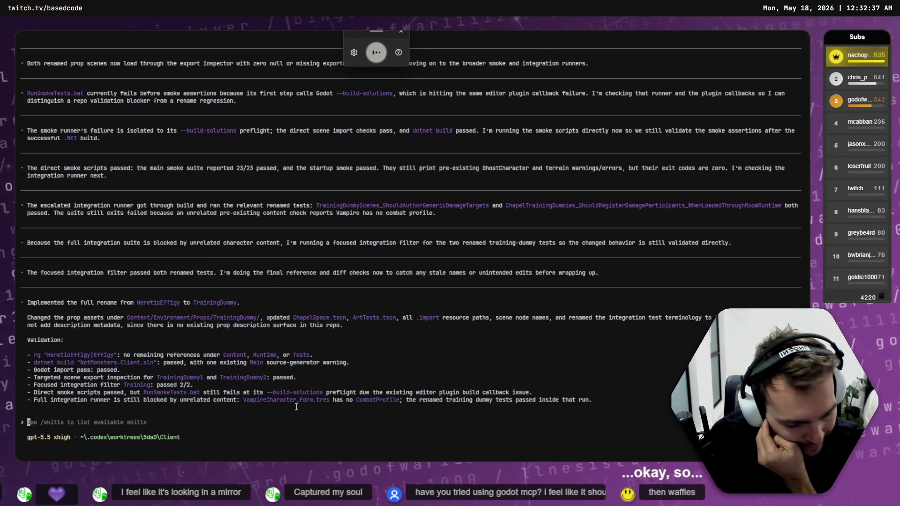
pyautogui.write("'ve made the names clear i'm gonna move on to some functional changes.")
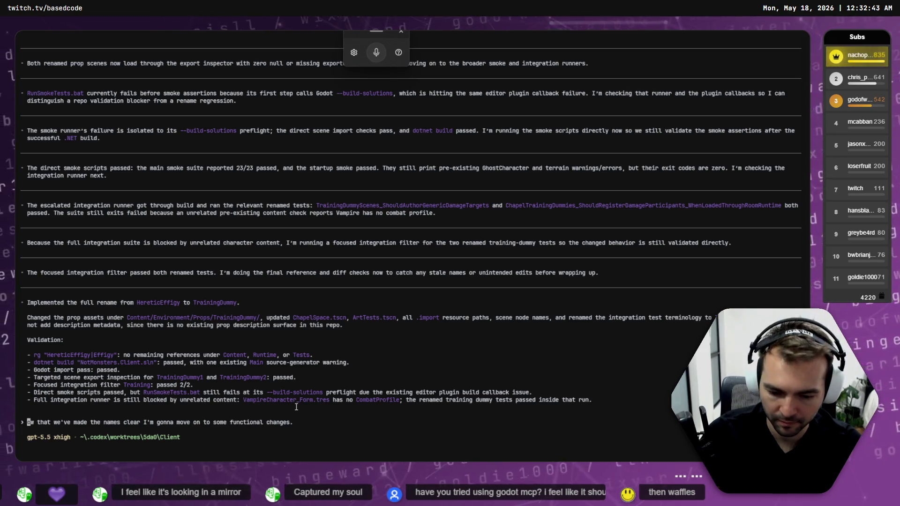
pyautogui.hotkey('shift', 'Return')
pyautogui.hotkey('shift', 'Return')
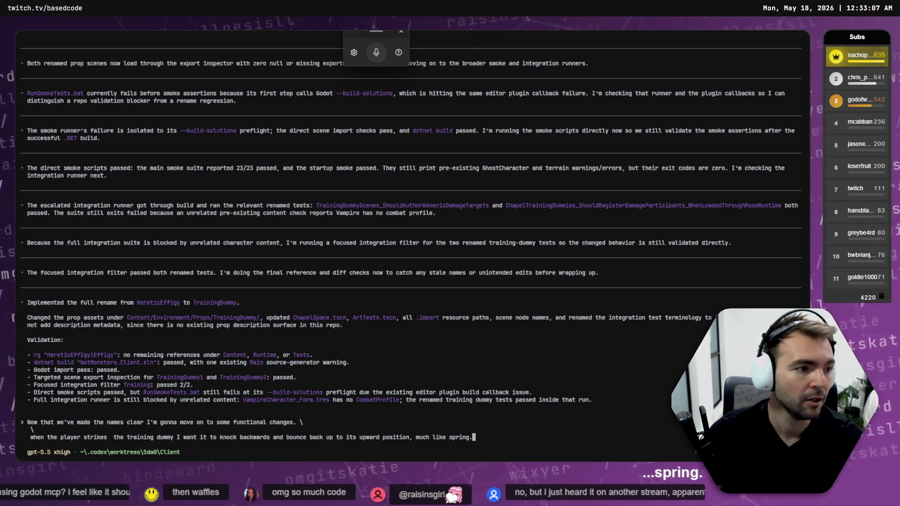
pyautogui.hotkey('alt', 'Tab')
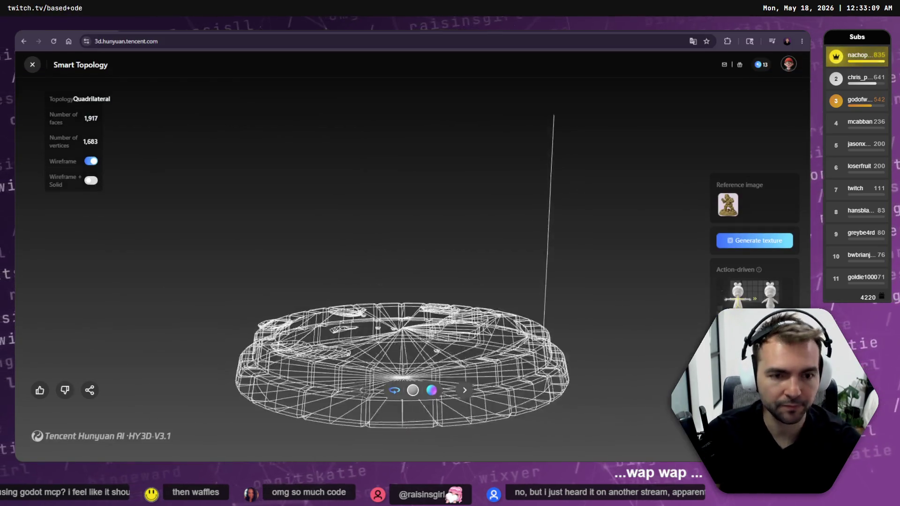
# Flip the Hunyuan 3D model to solid shading and back to wireframe
pyautogui.click(91, 162)
pyautogui.click(90, 162)
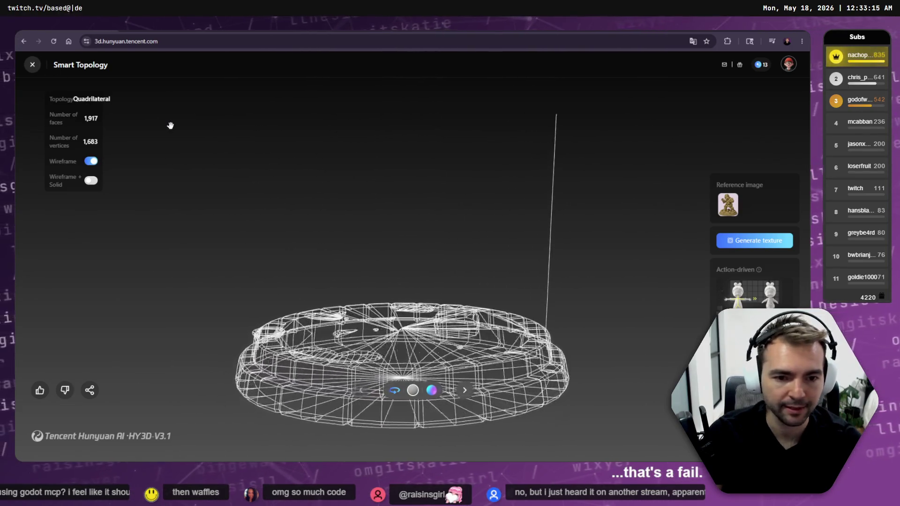
pyautogui.hotkey('alt', 'Tab')
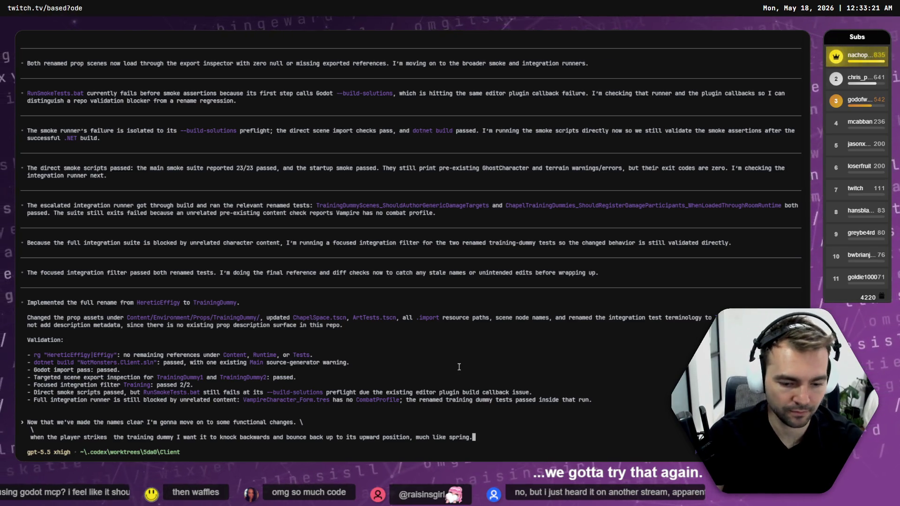
# Split a new shell pane beside the Codex session, then switch to the two-session tab
pyautogui.hotkey('alt', 'shift', 'd')
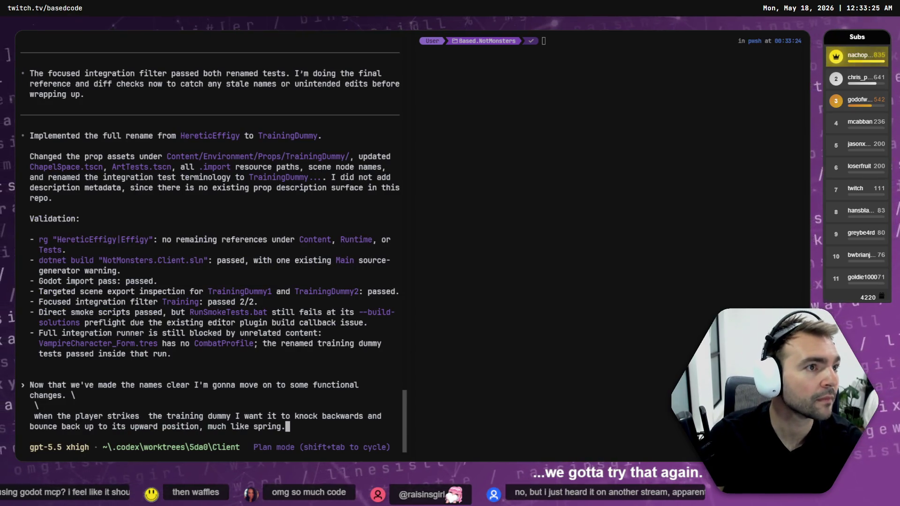
pyautogui.click(457, 349)
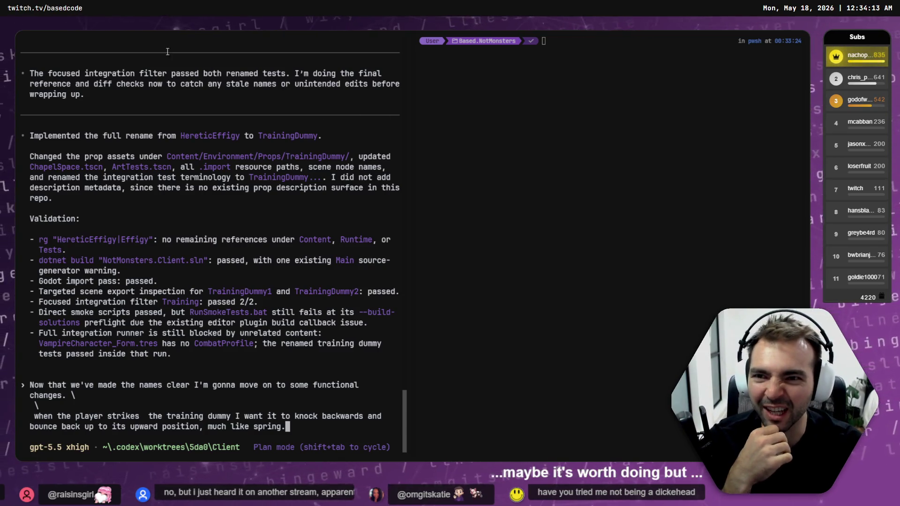
pyautogui.hotkey('ctrl', 'Tab')
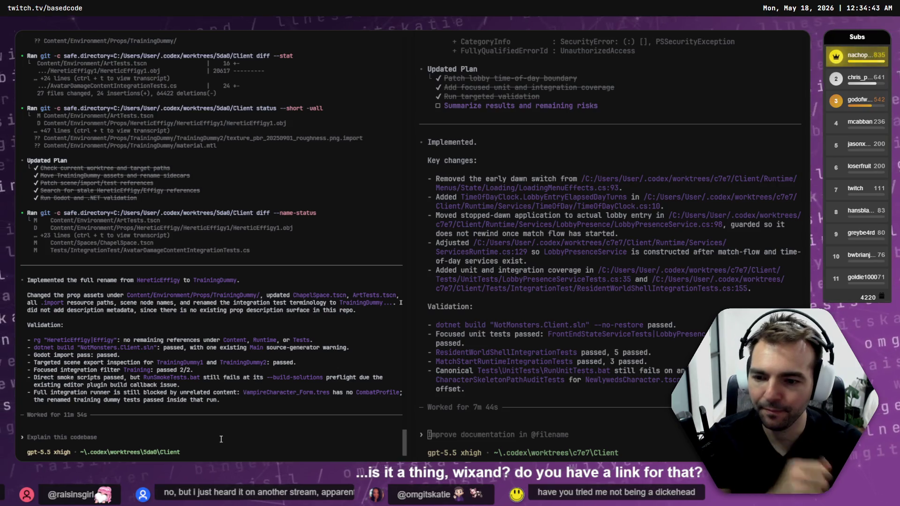
pyautogui.hotkey('ctrl', 'Tab')
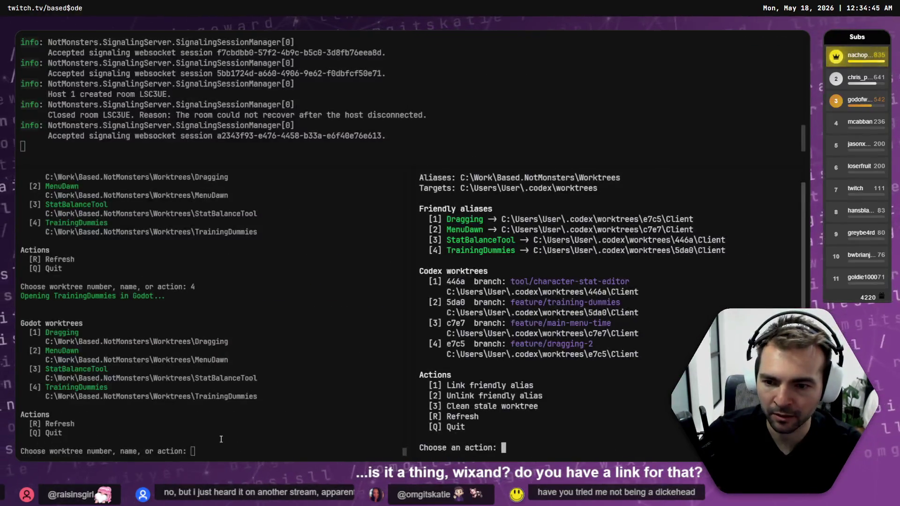
pyautogui.hotkey('ctrl', 'Tab')
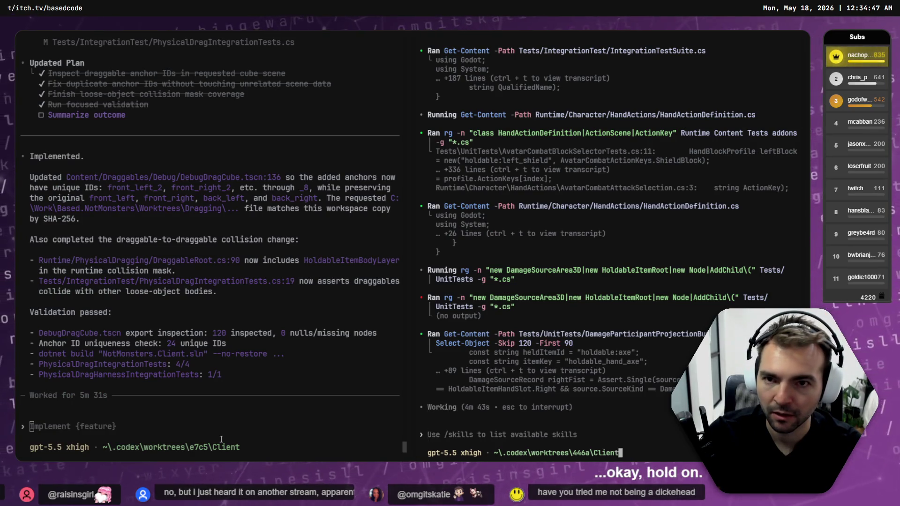
pyautogui.hotkey('ctrl', 'Tab')
pyautogui.hotkey('ctrl', 'Tab')
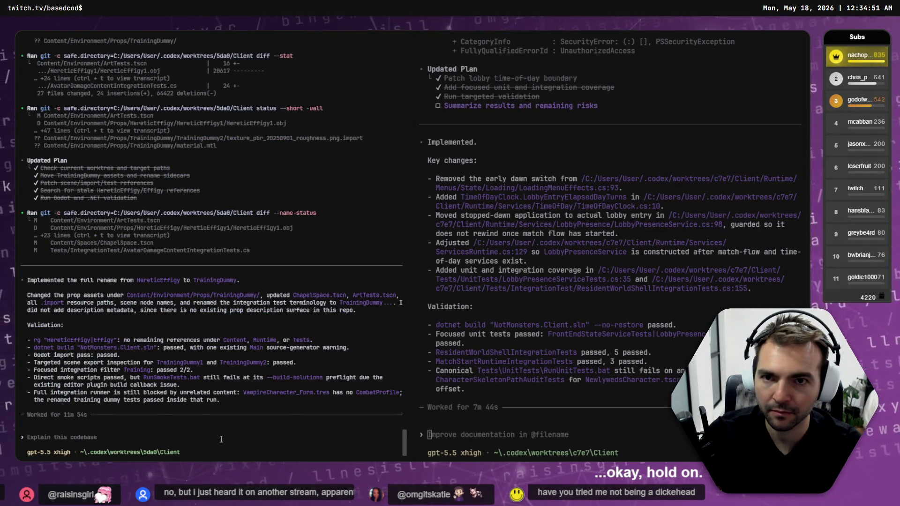
pyautogui.hotkey('ctrl', 'Tab')
pyautogui.hotkey('ctrl', 'Tab')
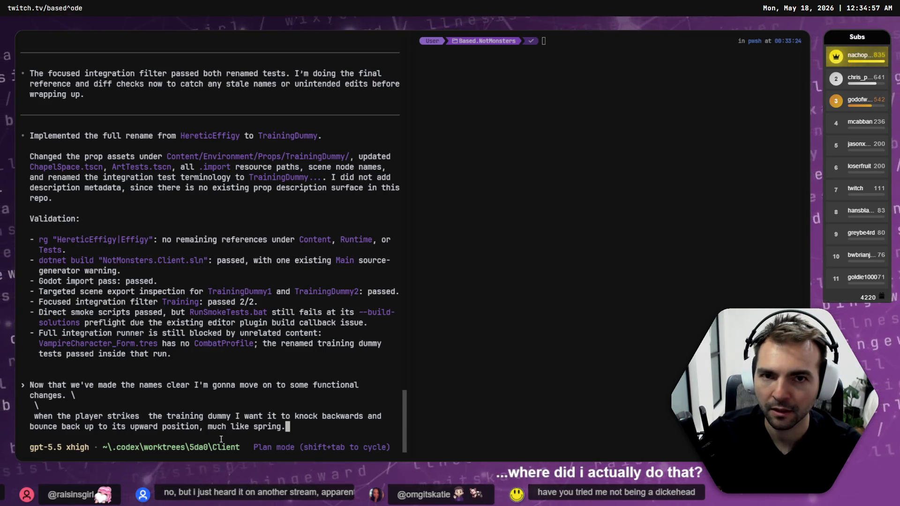
pyautogui.hotkey('ctrl', 'Tab')
pyautogui.hotkey('ctrl', 'shift', 'Tab')
pyautogui.hotkey('ctrl', 'Tab')
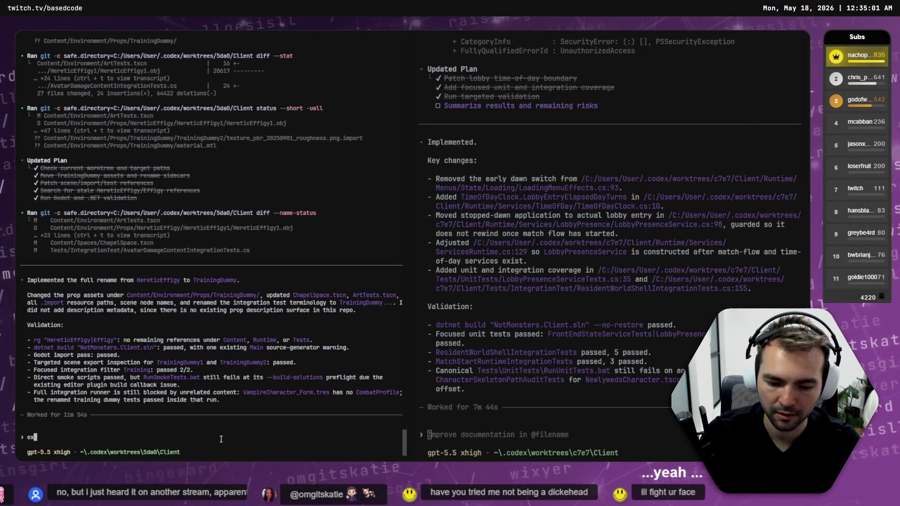
pyautogui.write('it')
pyautogui.press('Return')
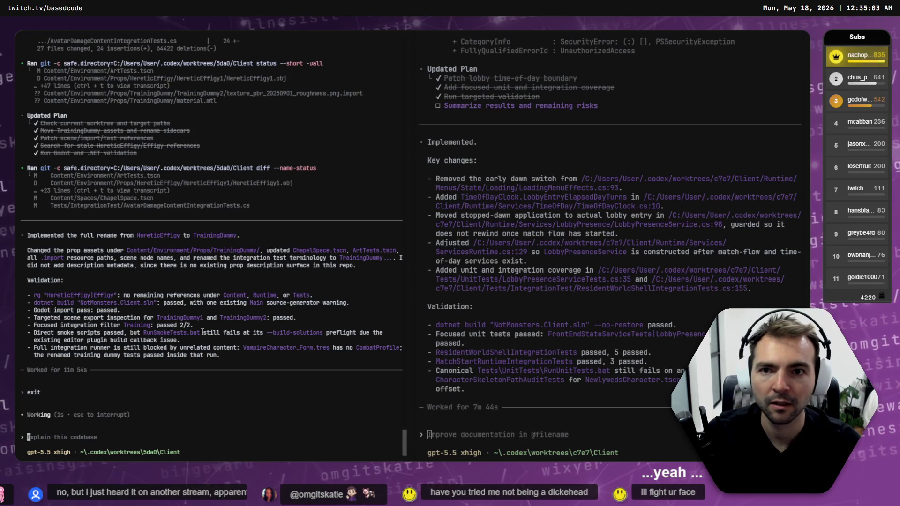
pyautogui.hotkey('ctrl', 'Tab')
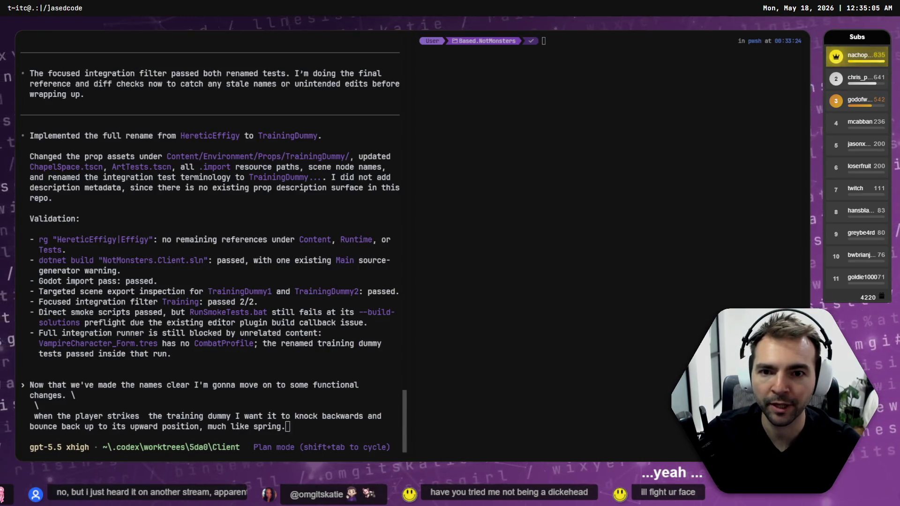
pyautogui.hotkey('ctrl', 'Tab')
pyautogui.hotkey('ctrl', 'Tab')
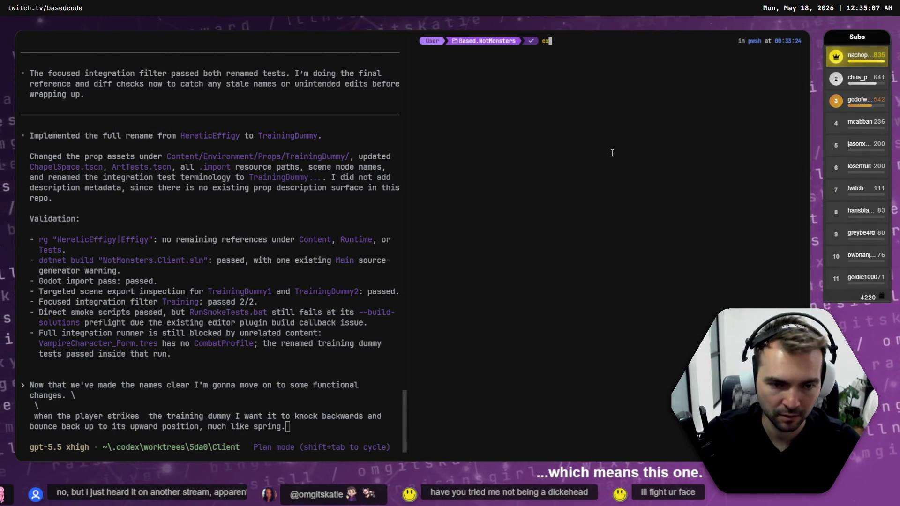
pyautogui.write('it')
pyautogui.press('Return')
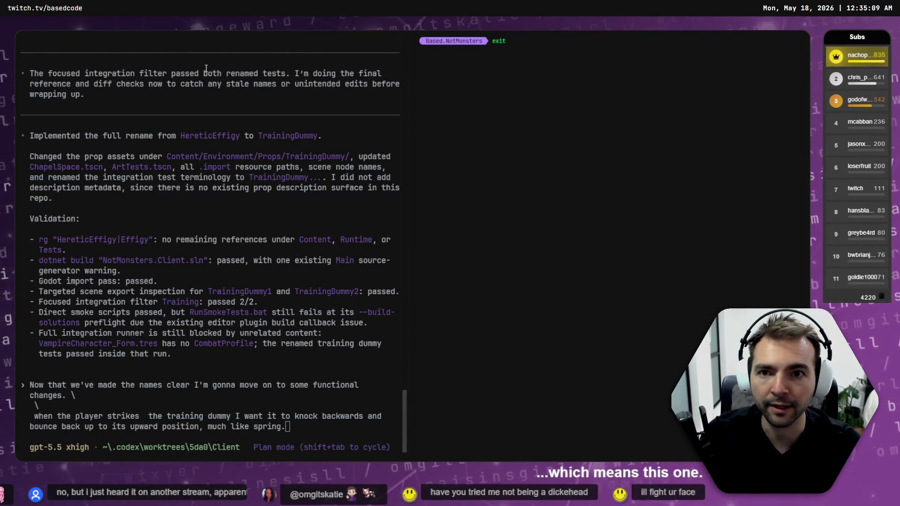
pyautogui.hotkey('ctrl', 'Tab')
pyautogui.hotkey('ctrl', 'shift', 'Tab')
pyautogui.hotkey('ctrl', 'Tab')
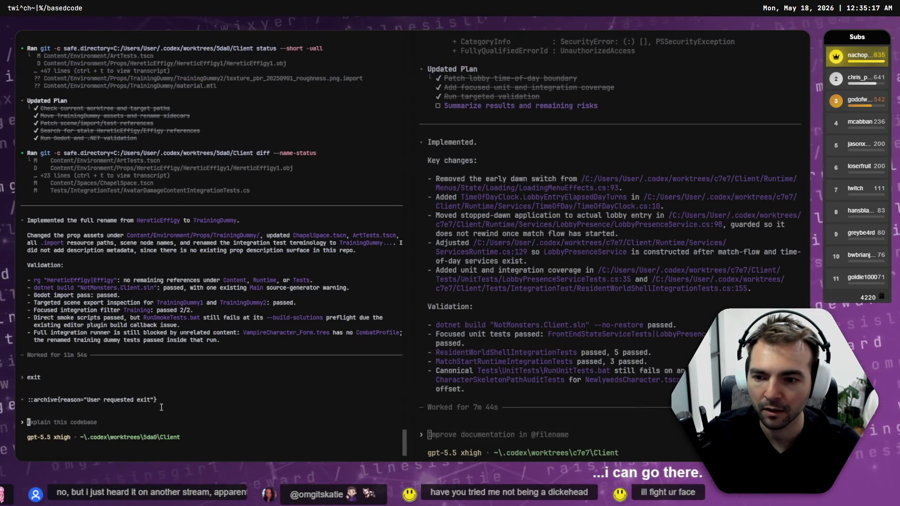
pyautogui.hotkey('ctrl', 'c')
pyautogui.write('exit')
pyautogui.press('Return')
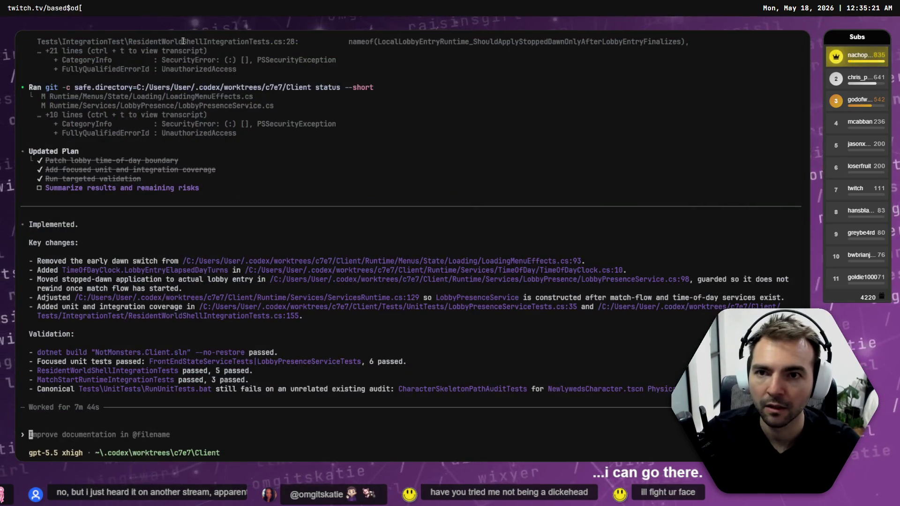
pyautogui.click(202, 26)
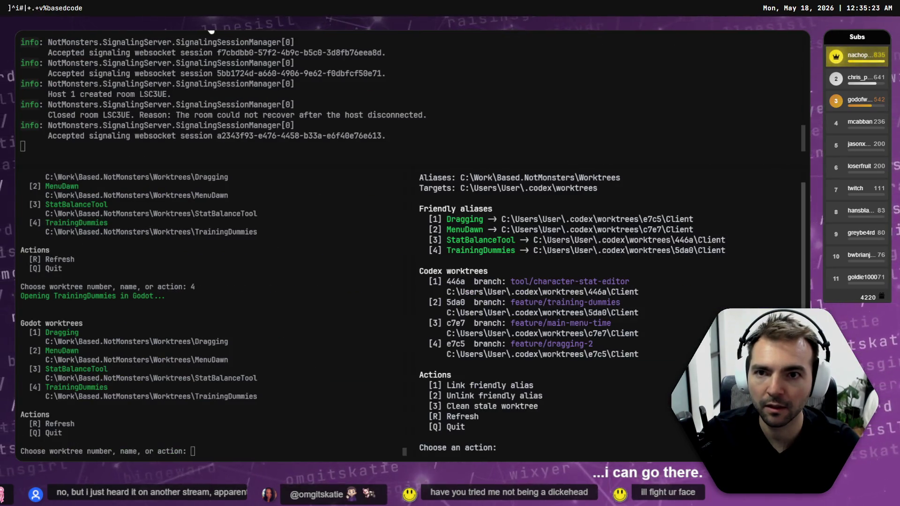
pyautogui.click(221, 29)
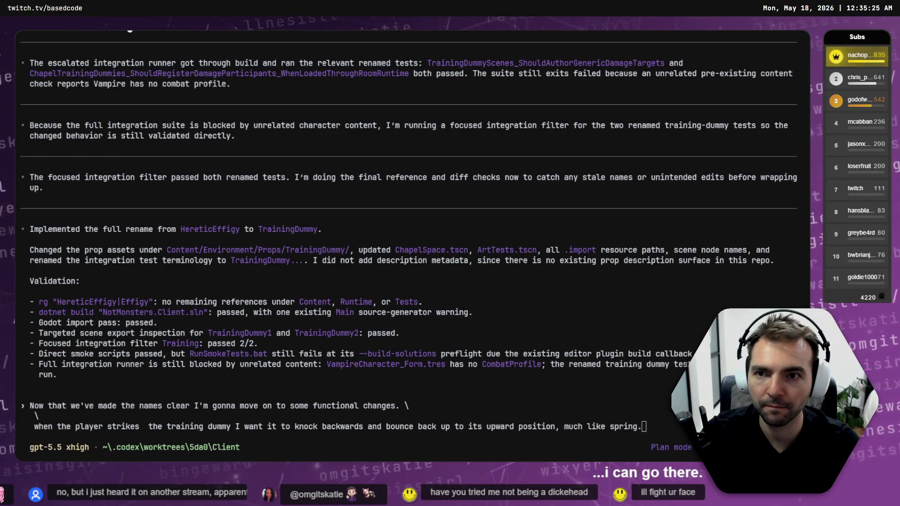
pyautogui.hotkey('ctrl', 'Tab')
pyautogui.hotkey('ctrl', 'shift', 'Tab')
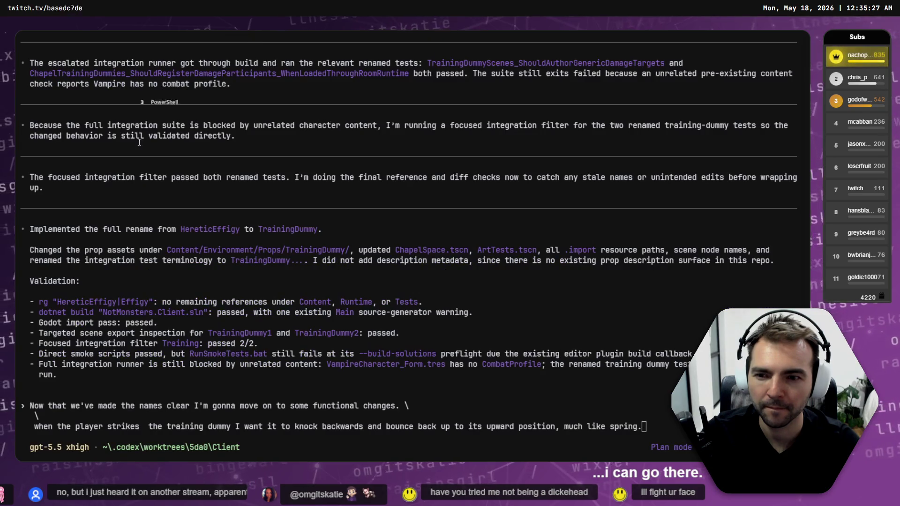
pyautogui.hotkey('ctrl', 'Tab')
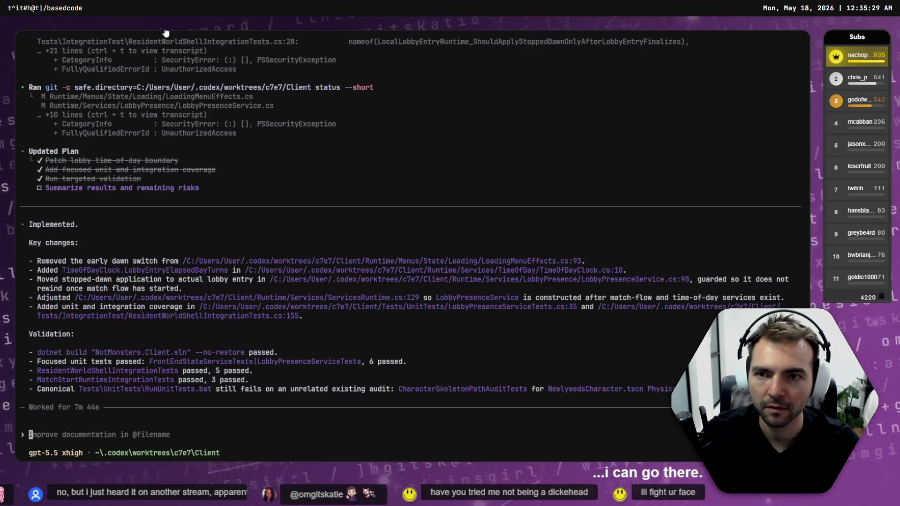
# Dictate 'I will separate the base from the upper half' into the knockback prompt and submit it
pyautogui.hotkey('alt', 'shift', 'd')
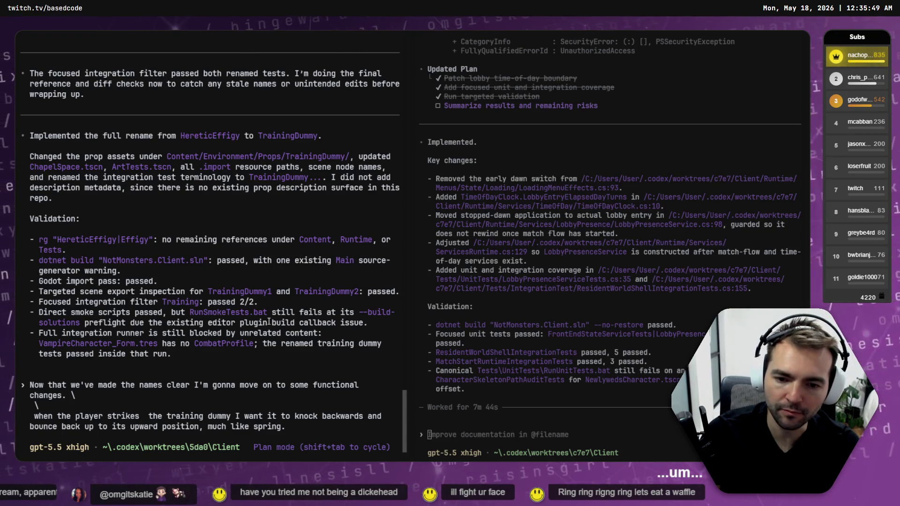
pyautogui.press('super+h')
pyautogui.write('I will separate the base')
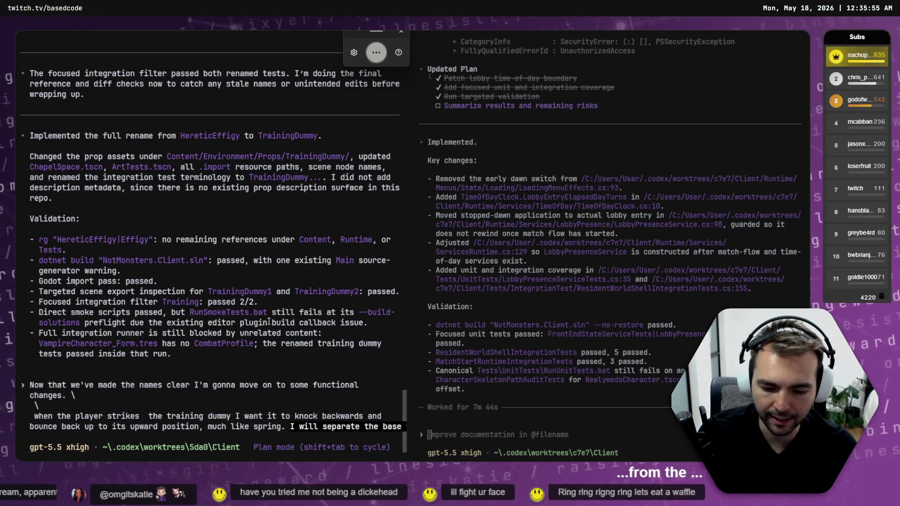
pyautogui.write(' from the')
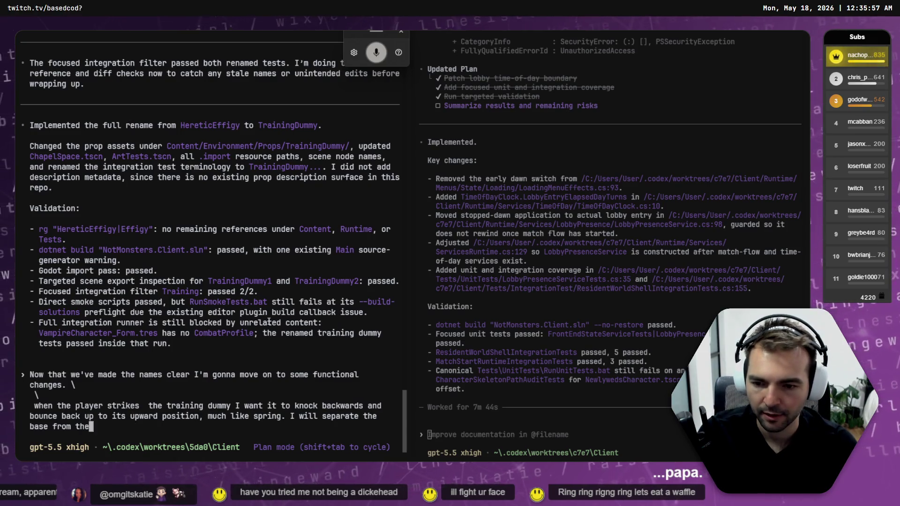
pyautogui.write(' upper half')
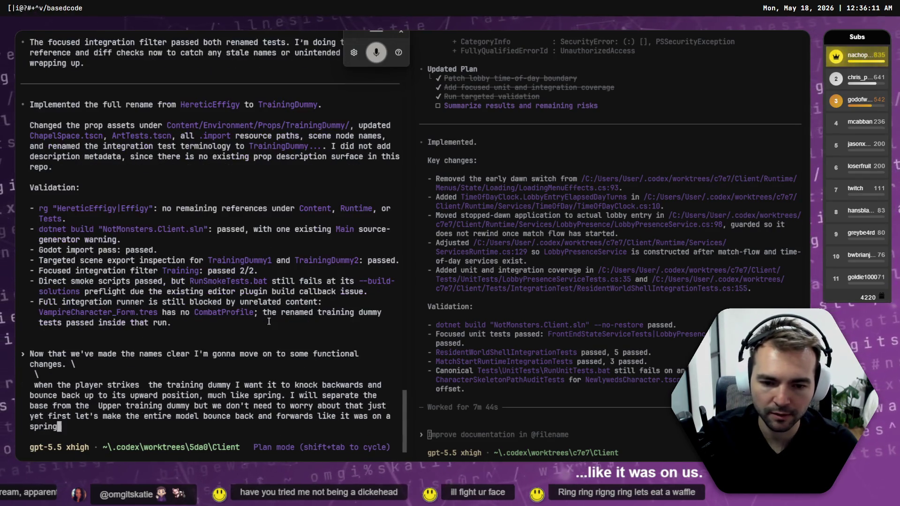
pyautogui.press('Return')
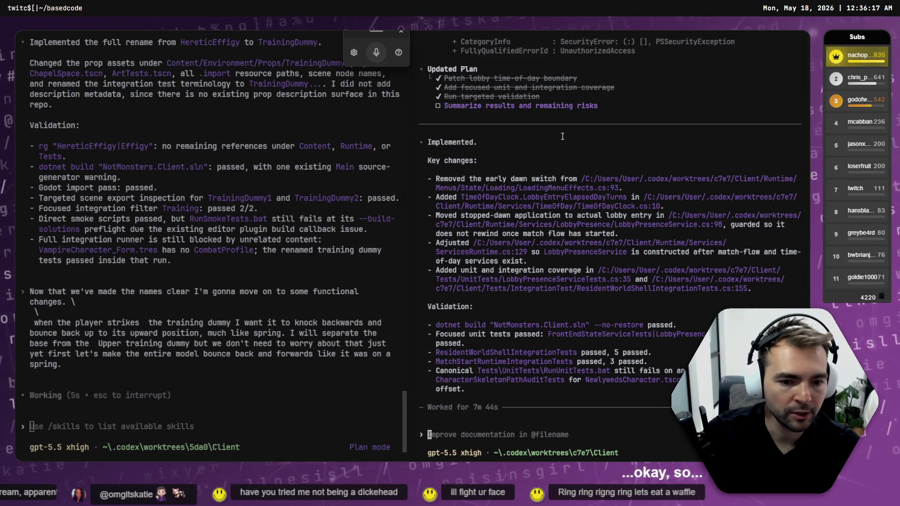
pyautogui.hotkey('ctrl', 'Tab')
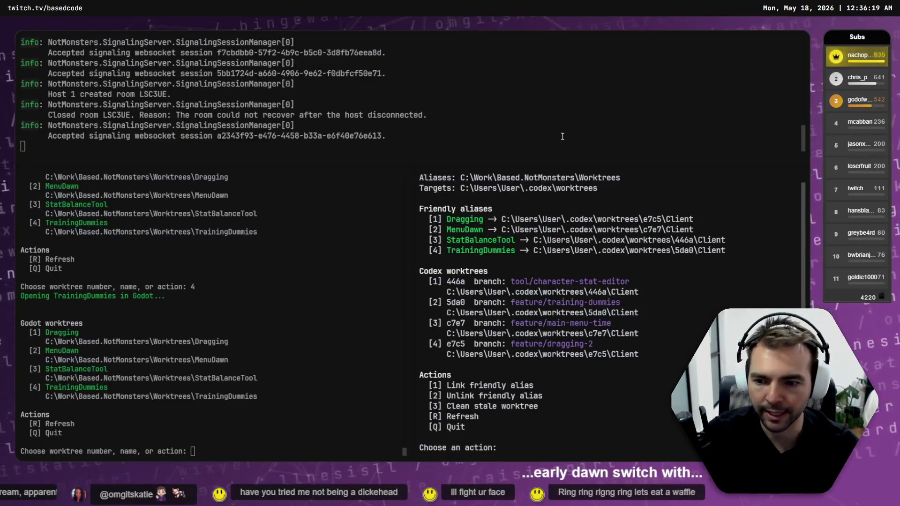
# Launch the TrainingDummies worktree in Godot from the worktree manager menu
pyautogui.hotkey('alt', 'Right')
pyautogui.press('super+h')
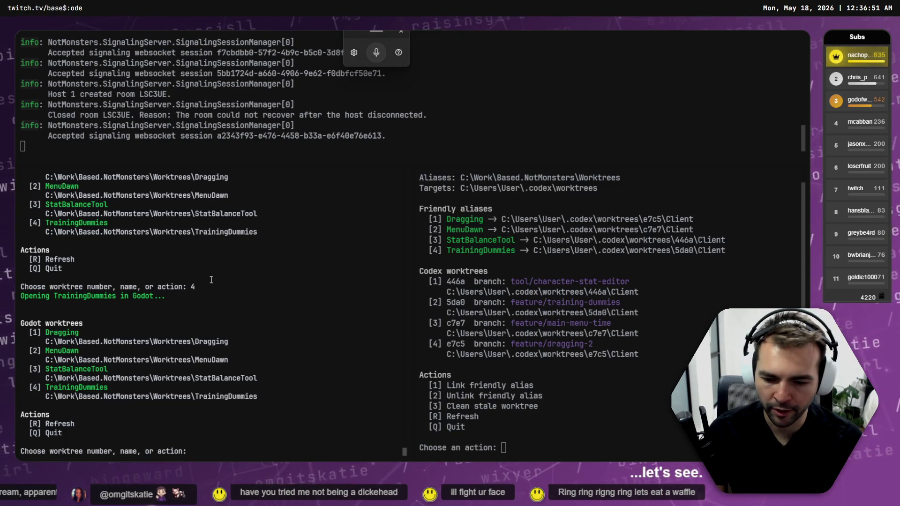
pyautogui.press('Return')
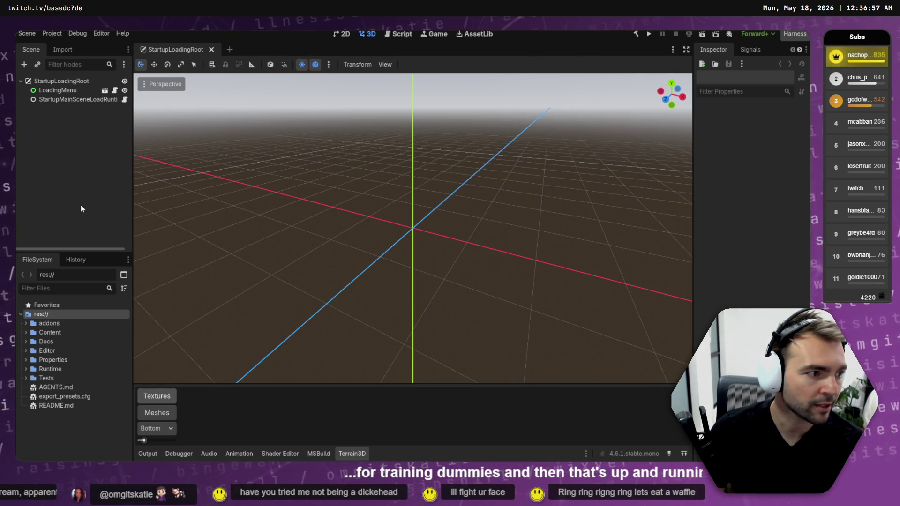
# Fly the viewport camera into the Crypts hall and run the project with F5
pyautogui.hotkey('alt', 'Tab')
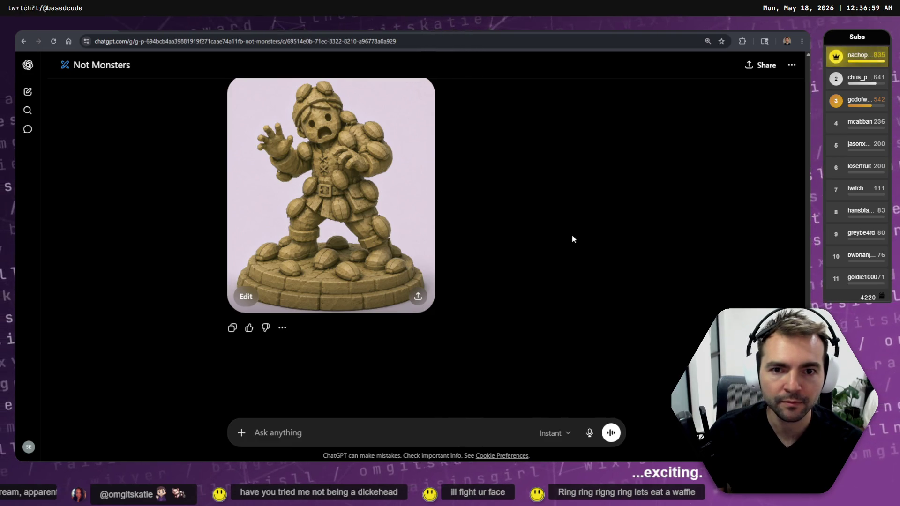
pyautogui.scroll(1, 593, 211)
pyautogui.hotkey('alt', 'Tab')
pyautogui.hotkey('alt', 'Tab')
pyautogui.hotkey('alt', 'Tab')
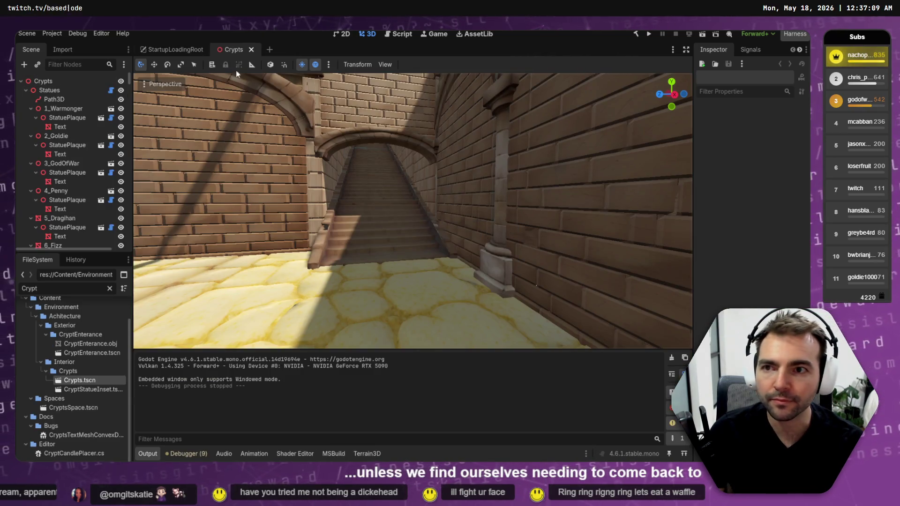
pyautogui.moveTo(389, 245)
pyautogui.mouseDown()
pyautogui.moveTo(356, 243)
pyautogui.moveTo(378, 156)
pyautogui.mouseUp()
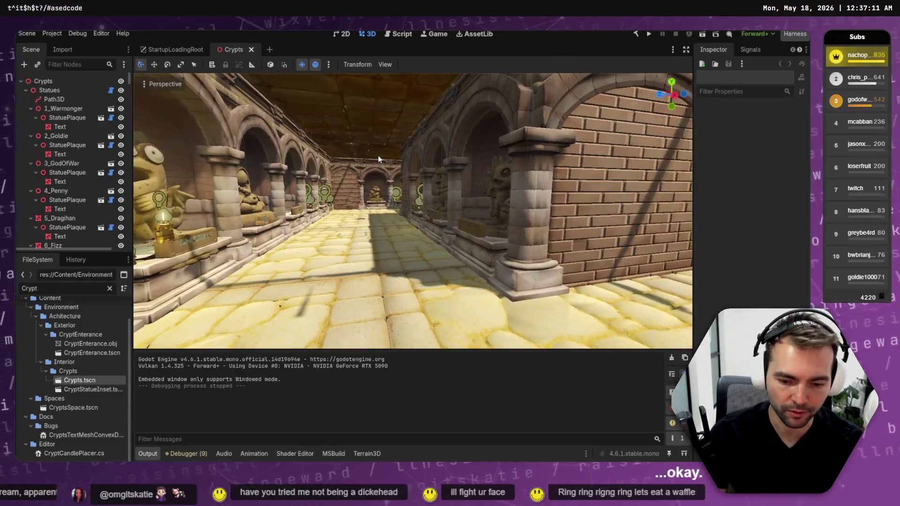
pyautogui.press('F5')
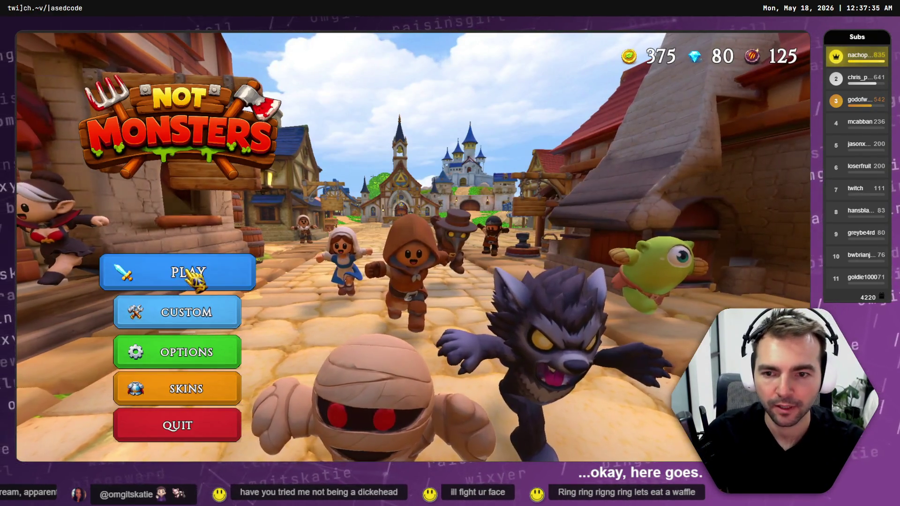
# Press PLAY, back out of character selection, and quit Not Monsters
pyautogui.click(196, 278)
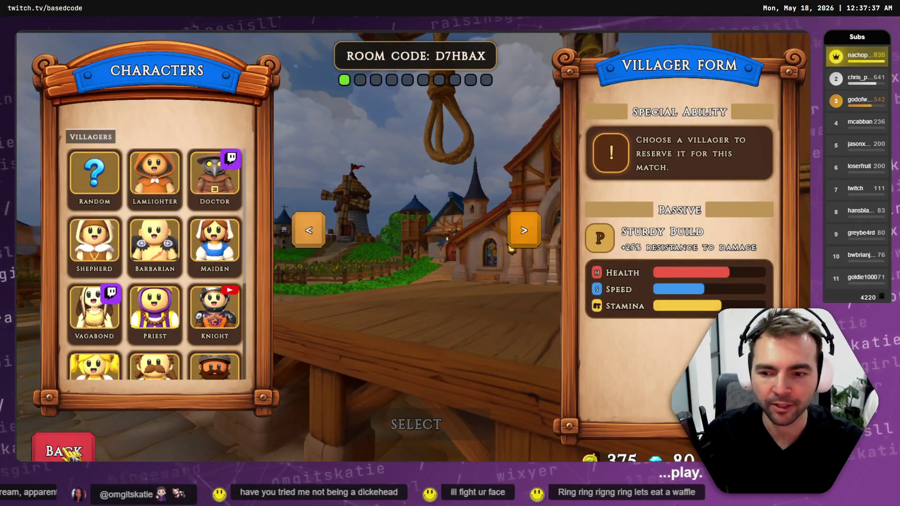
pyautogui.click(66, 450)
pyautogui.click(177, 434)
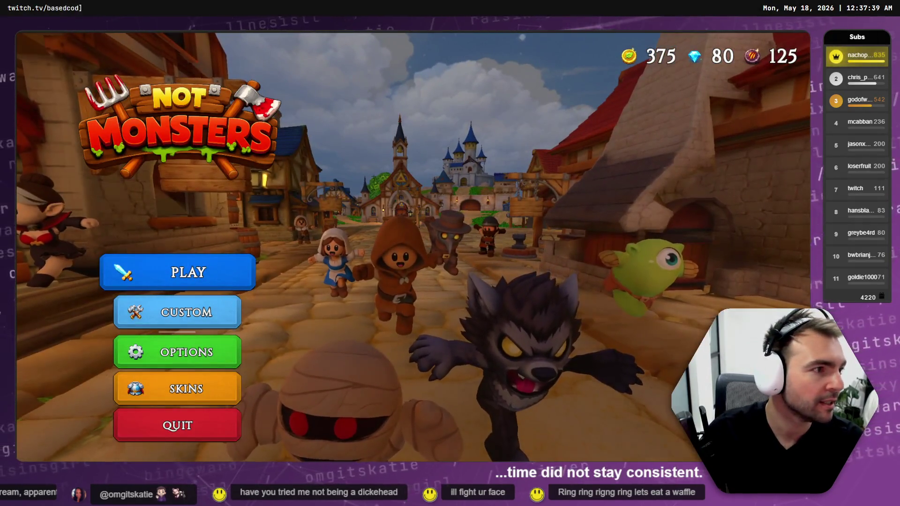
pyautogui.hotkey('alt', 'Tab')
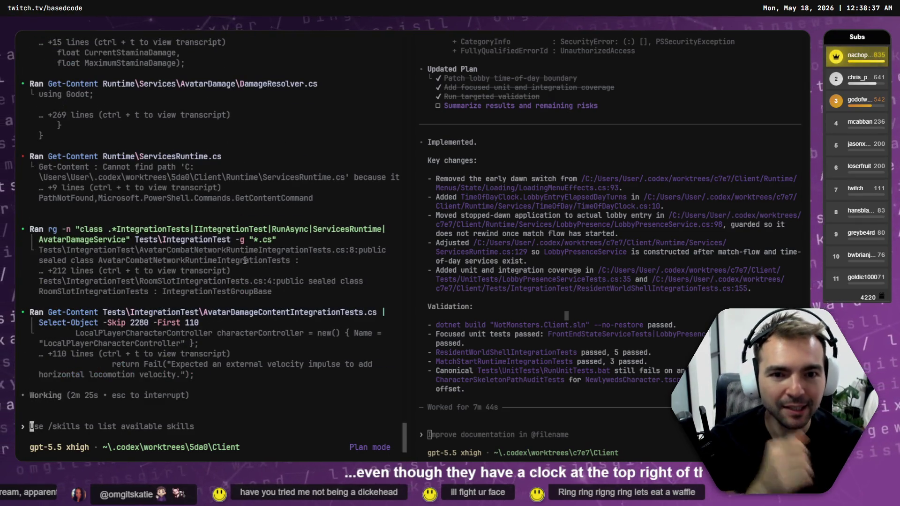
pyautogui.hotkey('ctrl', 'Tab')
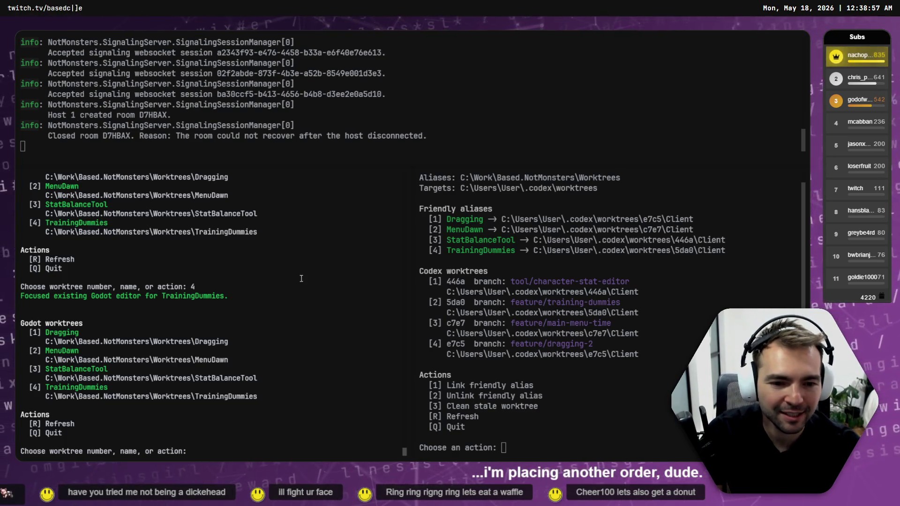
pyautogui.hotkey('ctrl', 'Tab')
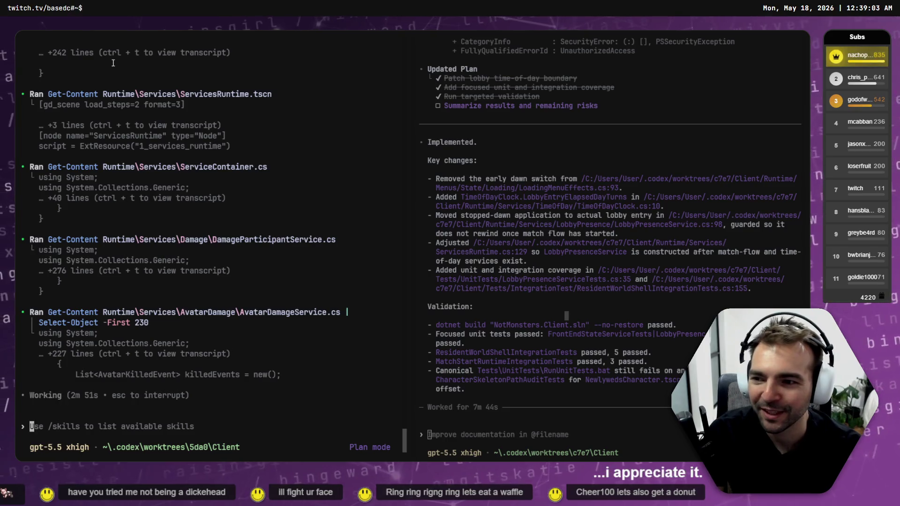
# Check the Dragging session's summary, then enter 1 in the worktree manager to focus its Godot editor
pyautogui.hotkey('ctrl', 'Tab')
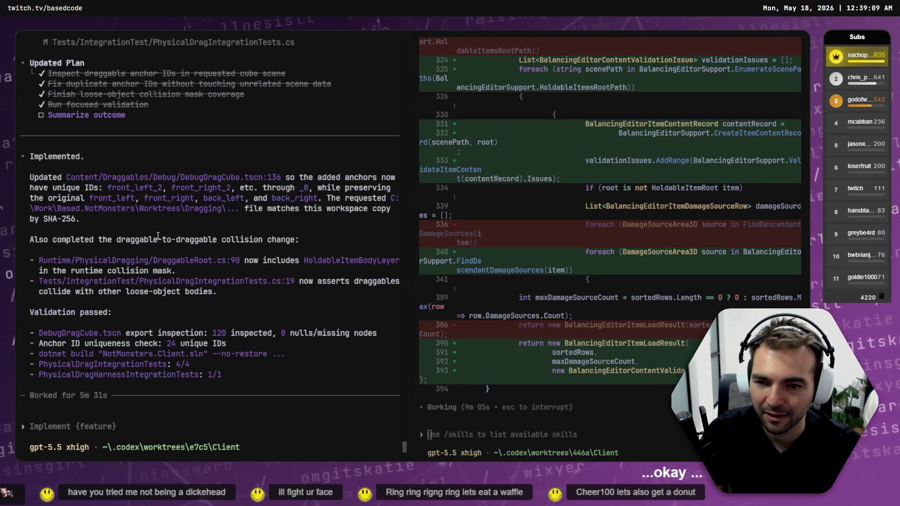
pyautogui.click(130, 241)
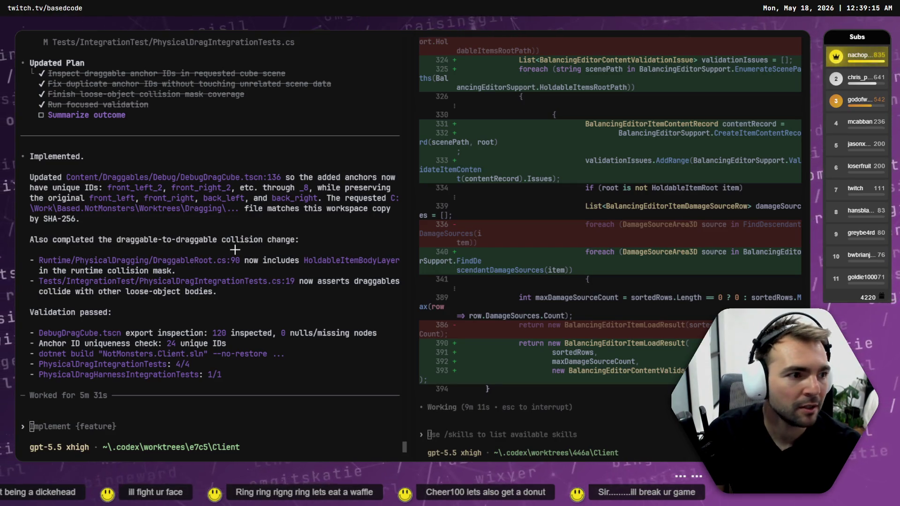
pyautogui.hotkey('ctrl', 'Tab')
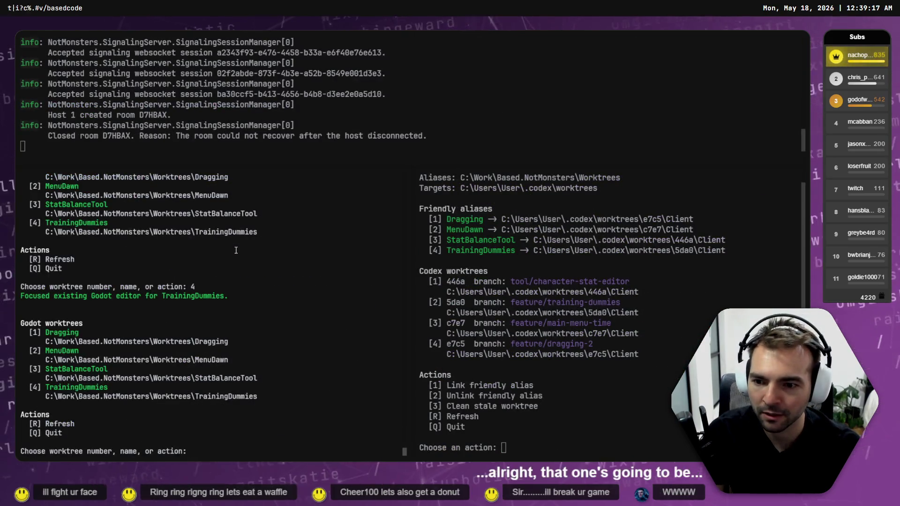
pyautogui.write('1')
pyautogui.press('Return')
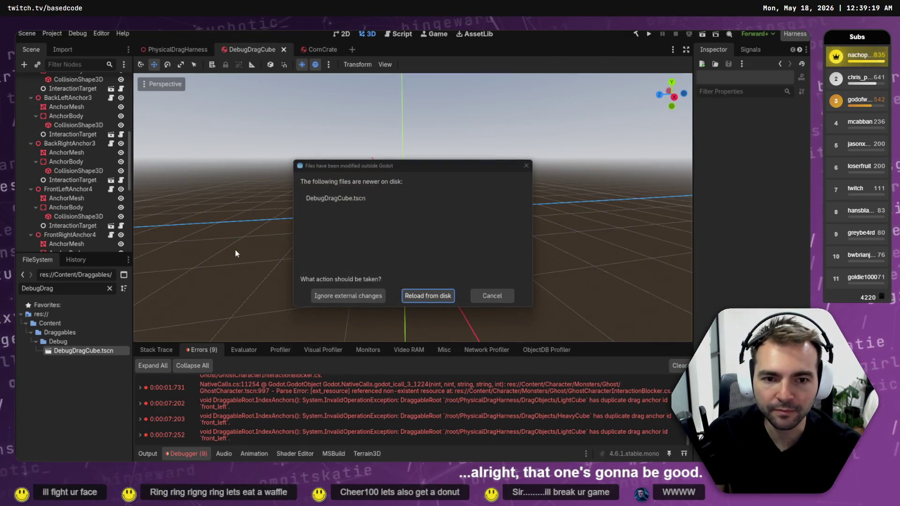
# Reload DebugDragCube.tscn from disk and launch the Physical Drag scene from the run list
pyautogui.click(436, 299)
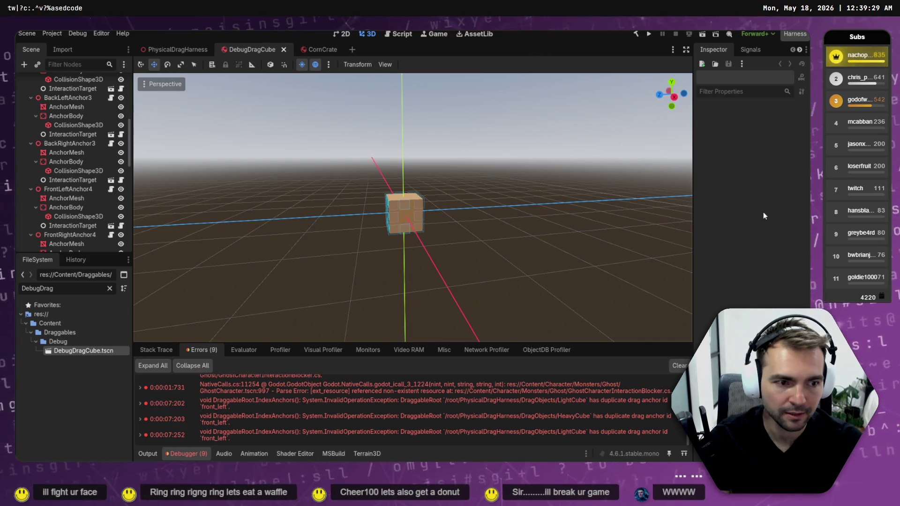
pyautogui.press('F5')
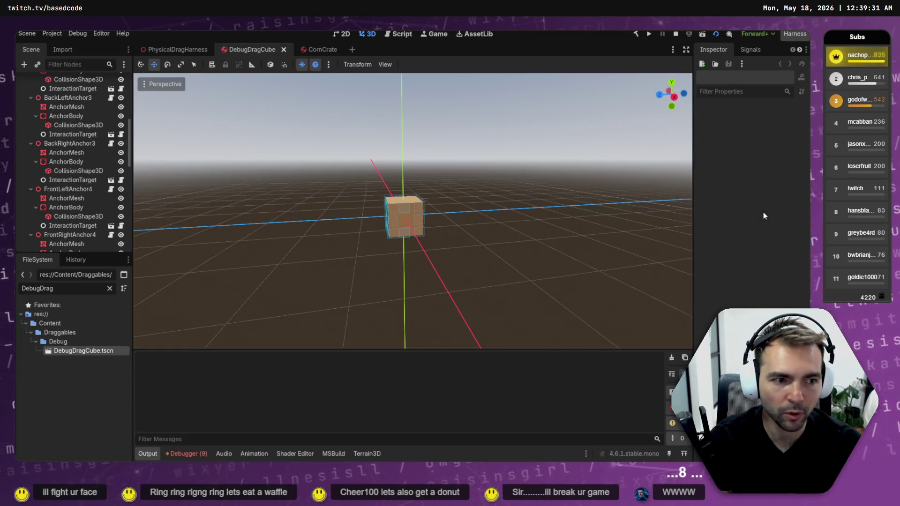
pyautogui.press('F8')
pyautogui.press('F5')
pyautogui.press('Down')
pyautogui.press('Return')
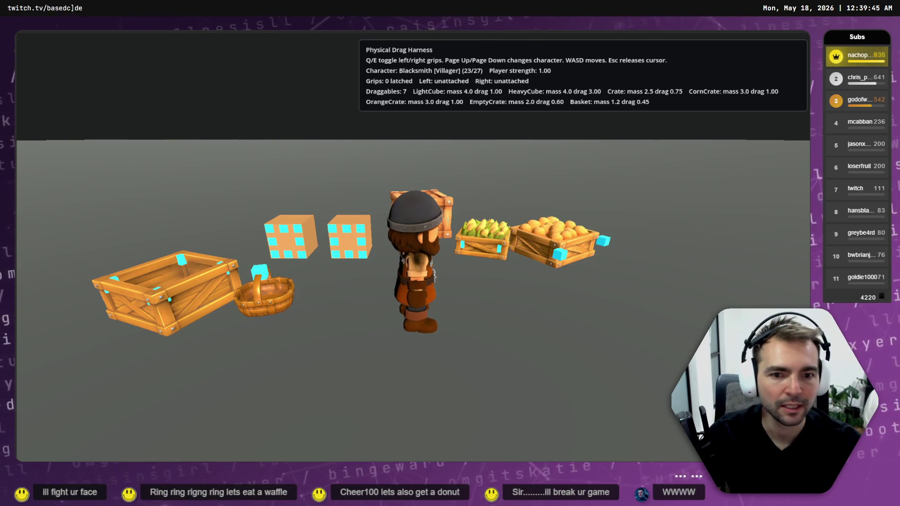
# Test the Blacksmith's grips with Q/E, swapping hands until both grip the cube
pyautogui.press('e')
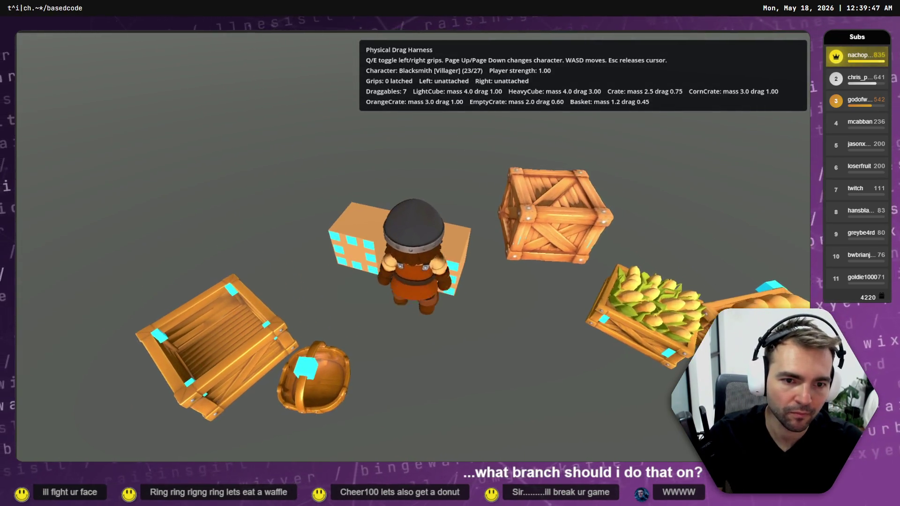
pyautogui.press('q')
pyautogui.press('e')
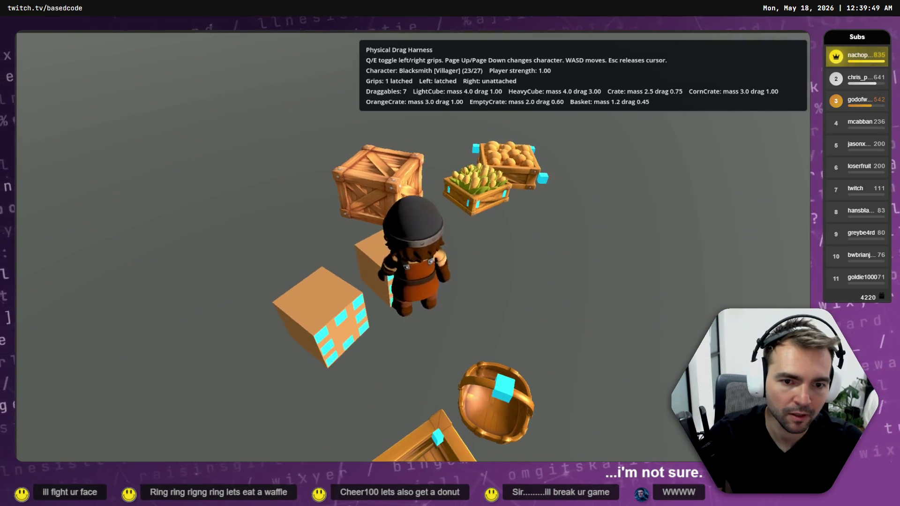
pyautogui.press('q')
pyautogui.press('e')
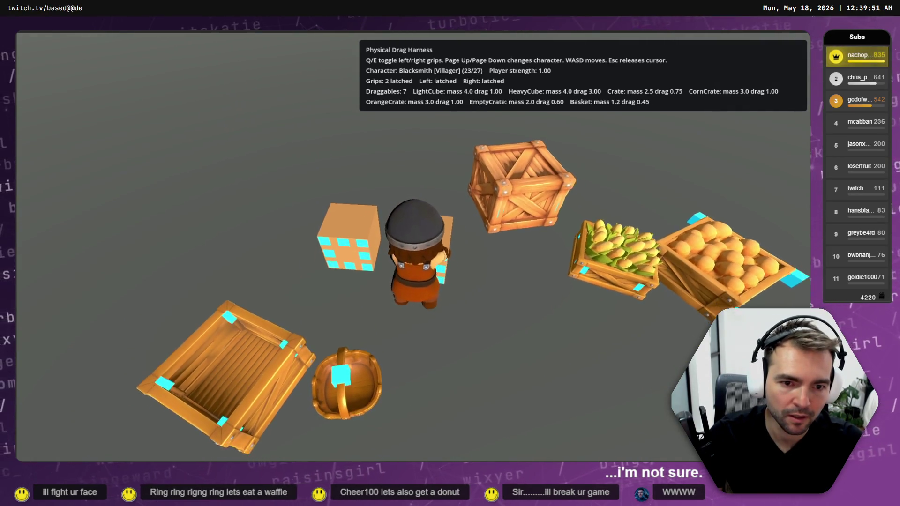
pyautogui.press('q')
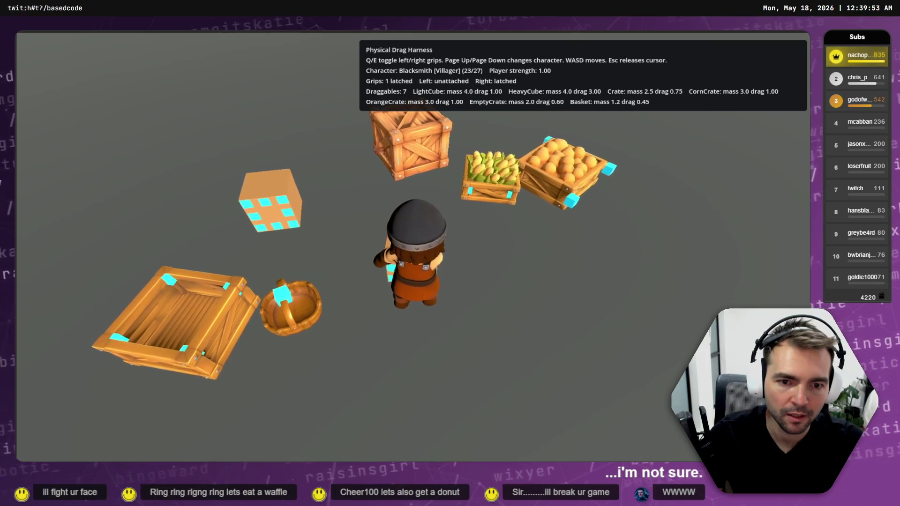
pyautogui.press('e')
pyautogui.press('q')
pyautogui.press('e')
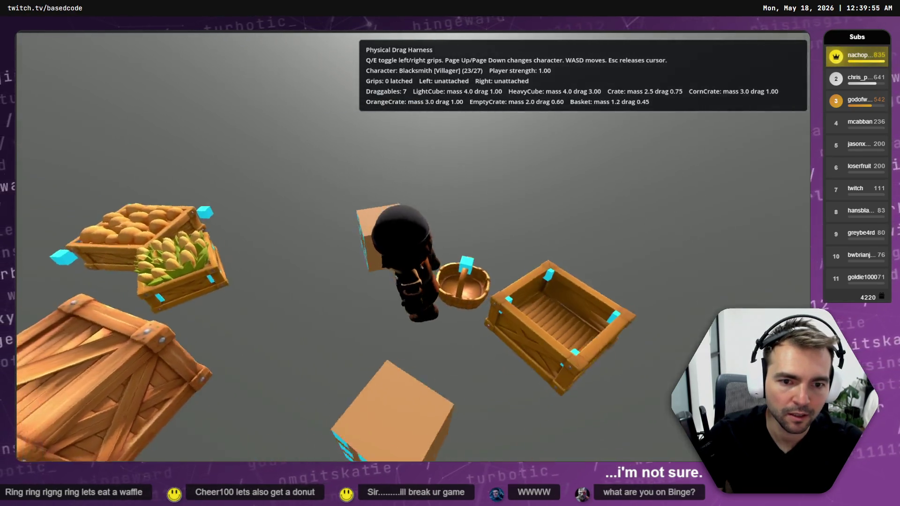
pyautogui.press('q')
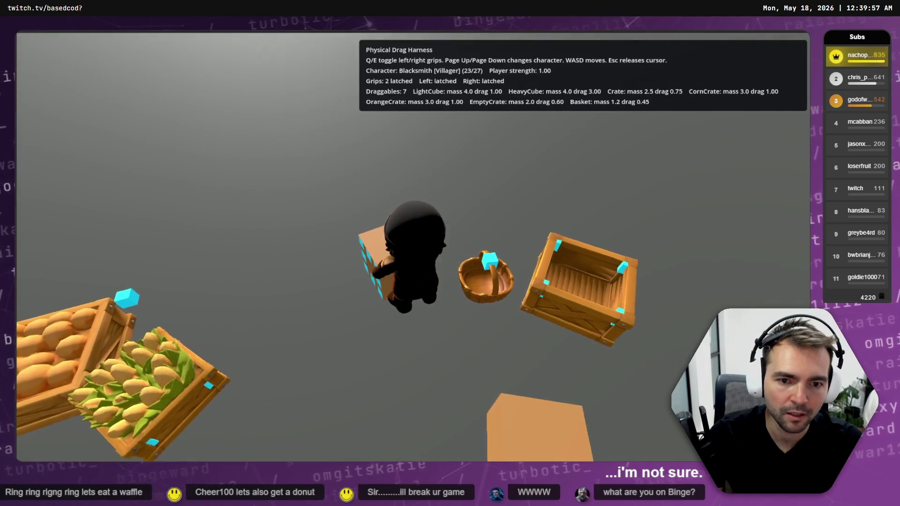
# Walk the Blacksmith carrying the cube, drop it, then re-grab and release it
pyautogui.press('s')
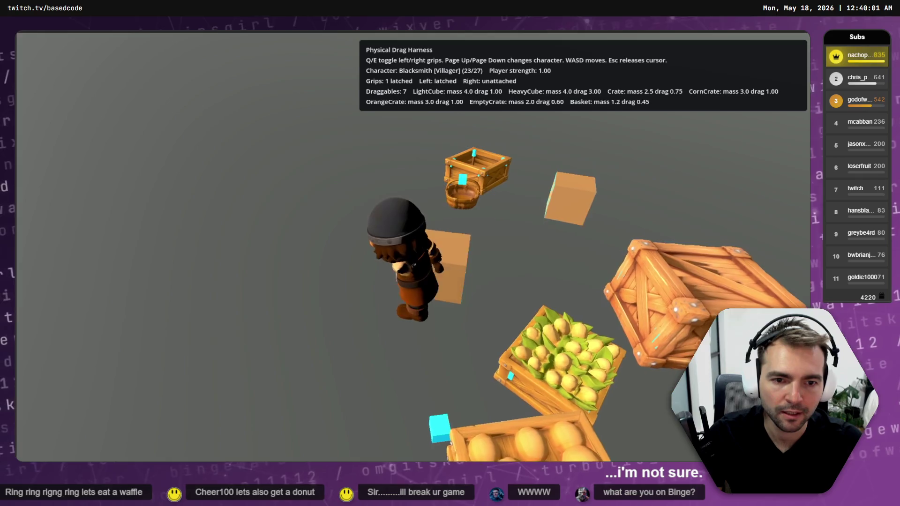
pyautogui.press('e')
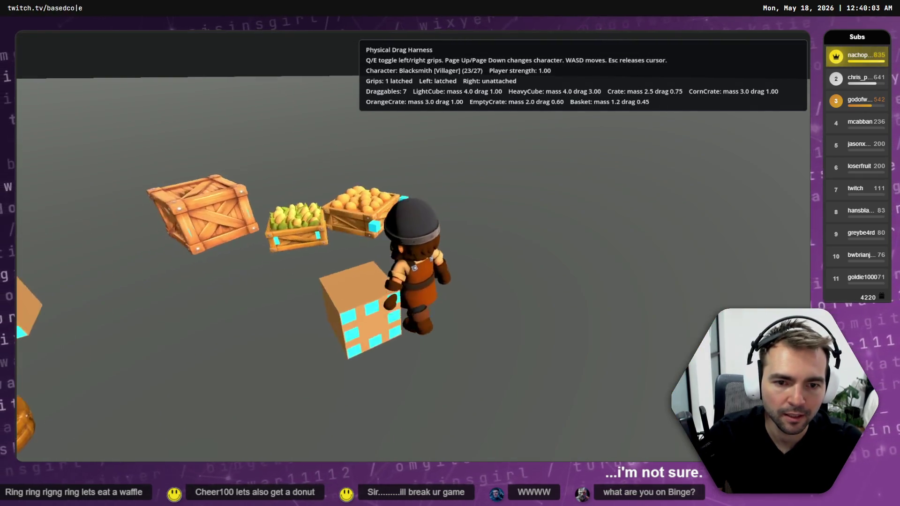
pyautogui.press('q')
pyautogui.press('q')
pyautogui.press('d')
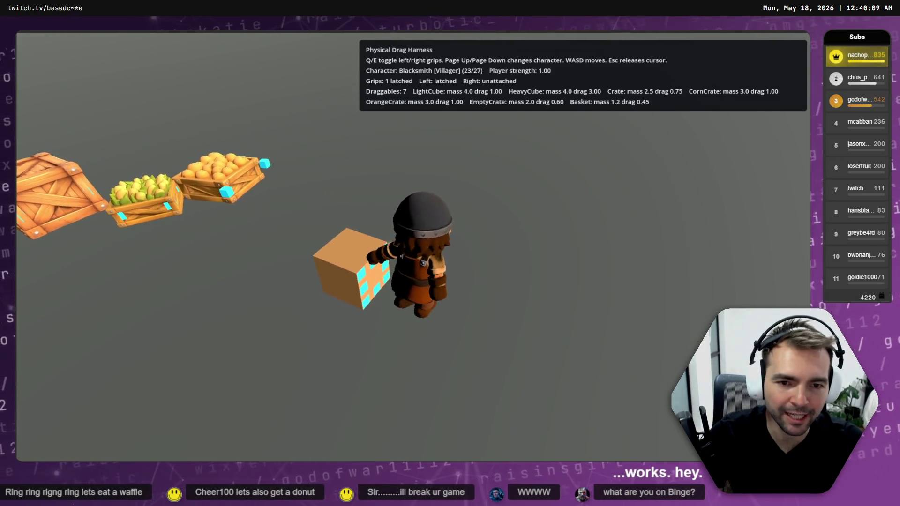
pyautogui.press('q')
pyautogui.press('w')
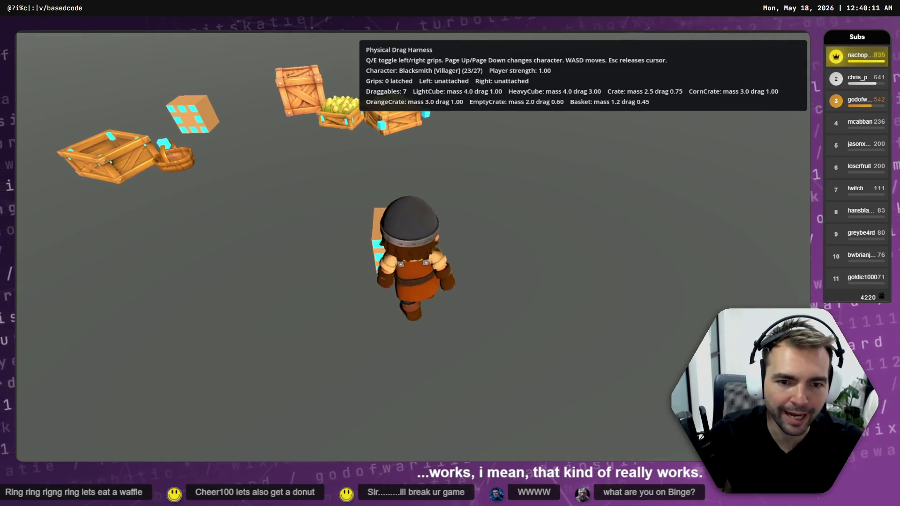
pyautogui.press('e')
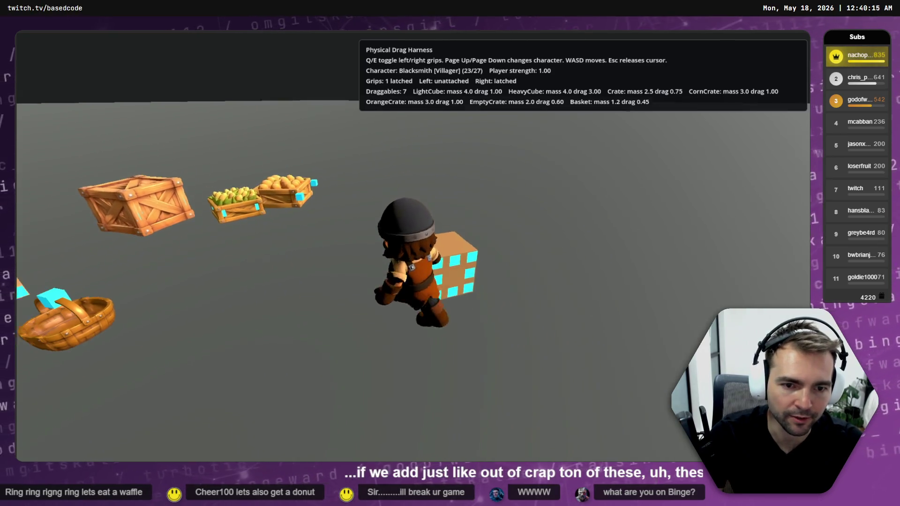
pyautogui.press('e')
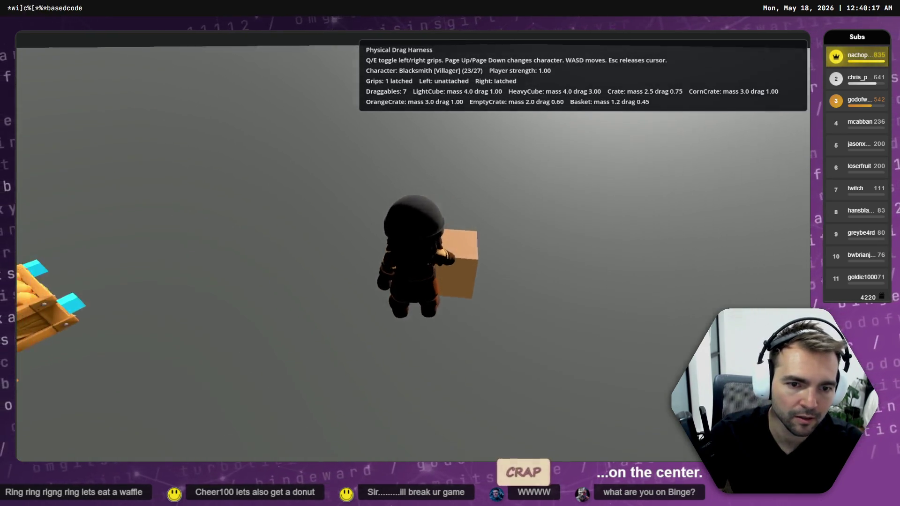
pyautogui.press('e')
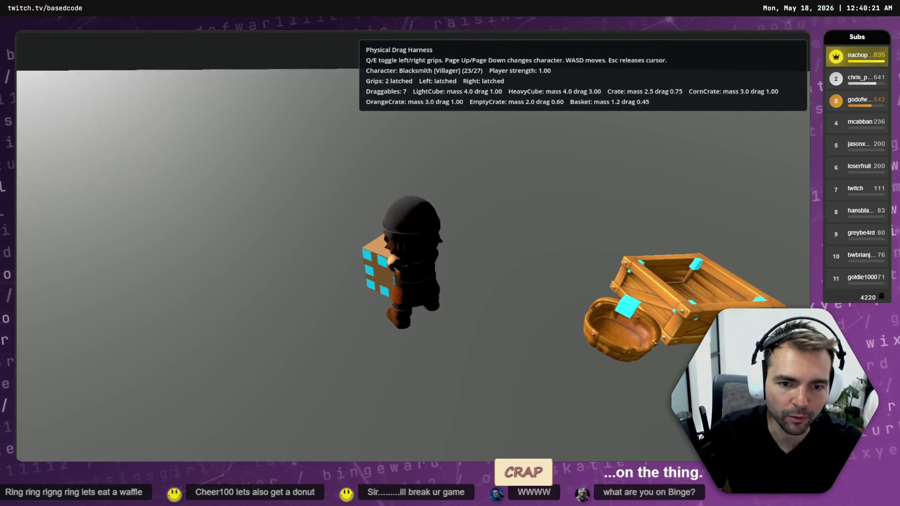
pyautogui.press('q')
pyautogui.press('e')
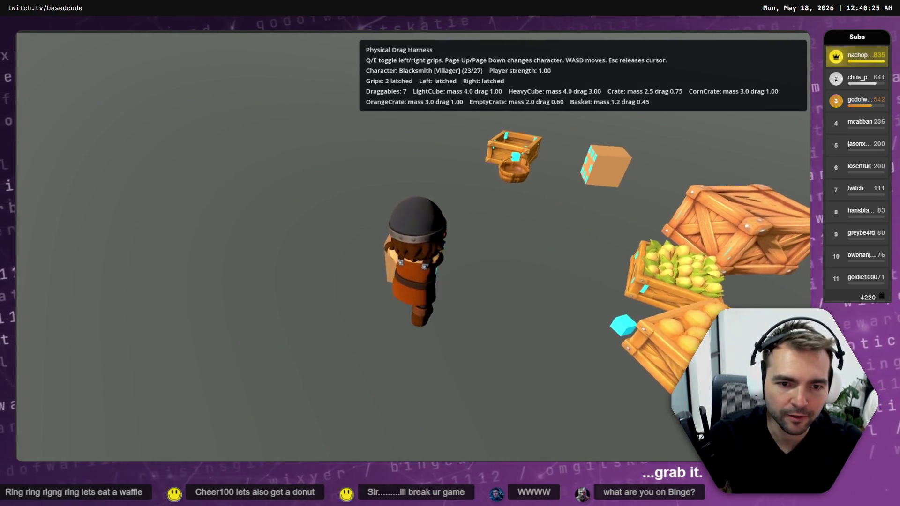
pyautogui.press('q')
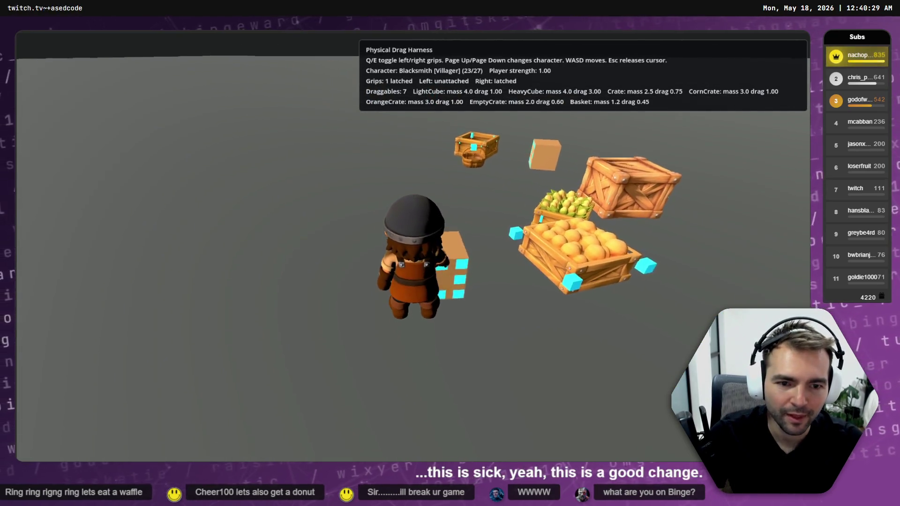
# Pick up and drop the box with both hands, then stop the game with F8
pyautogui.press('e')
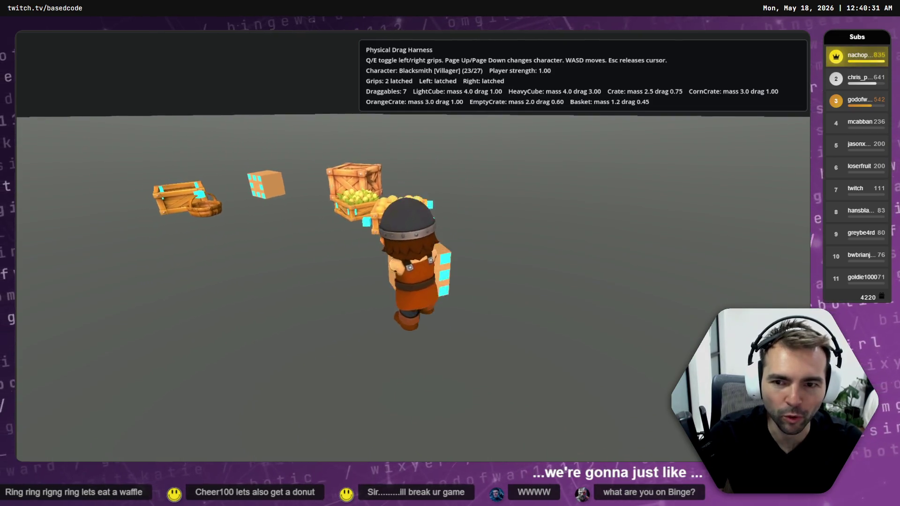
pyautogui.press('q')
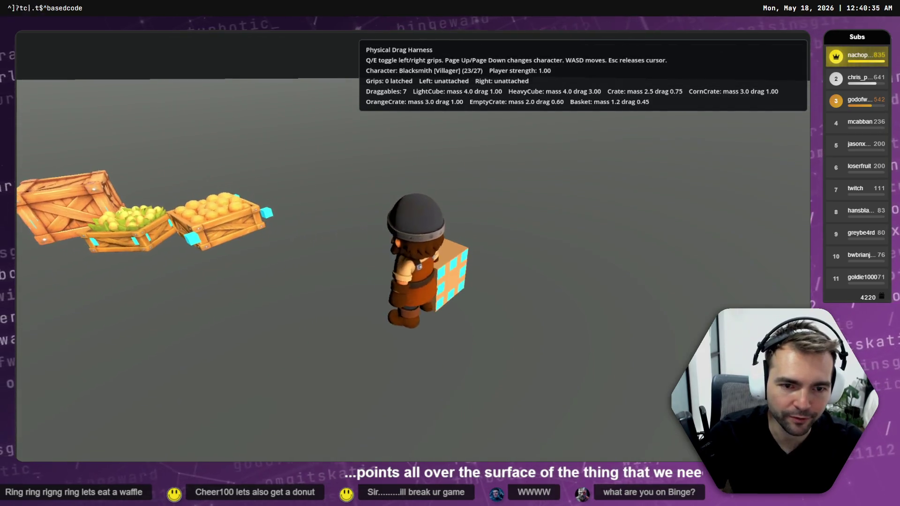
pyautogui.press('q')
pyautogui.press('q')
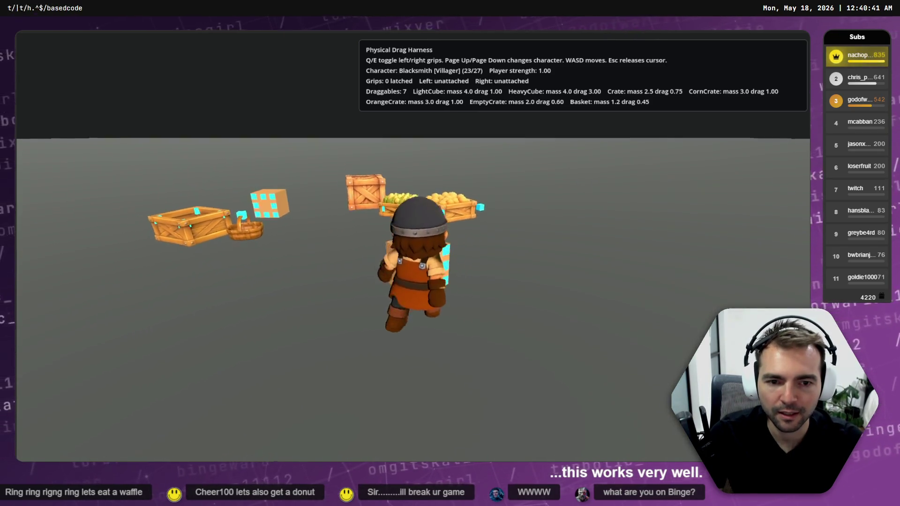
pyautogui.press('q')
pyautogui.press('e')
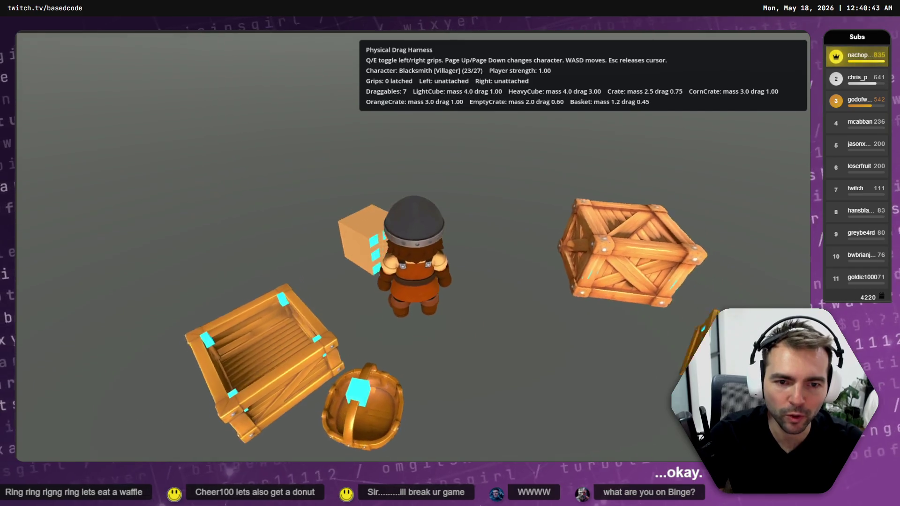
pyautogui.press('q')
pyautogui.press('e')
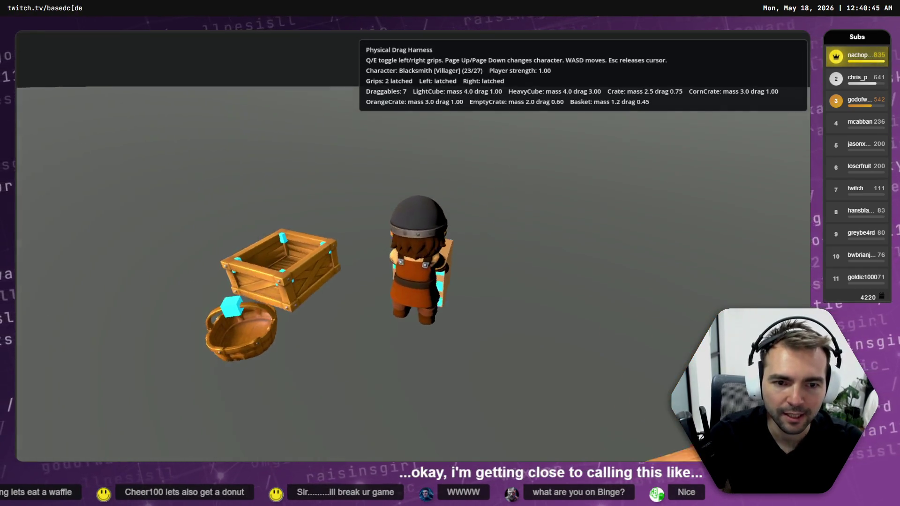
pyautogui.press('q')
pyautogui.press('e')
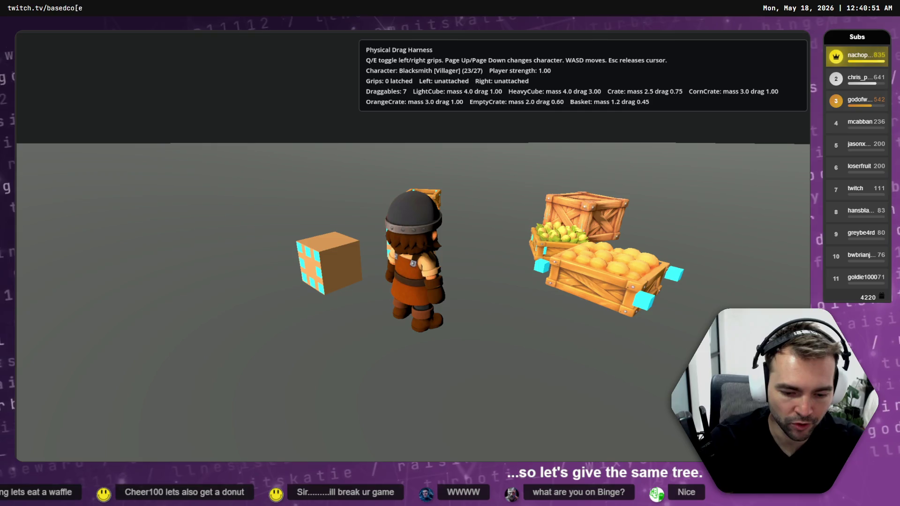
pyautogui.press('F8')
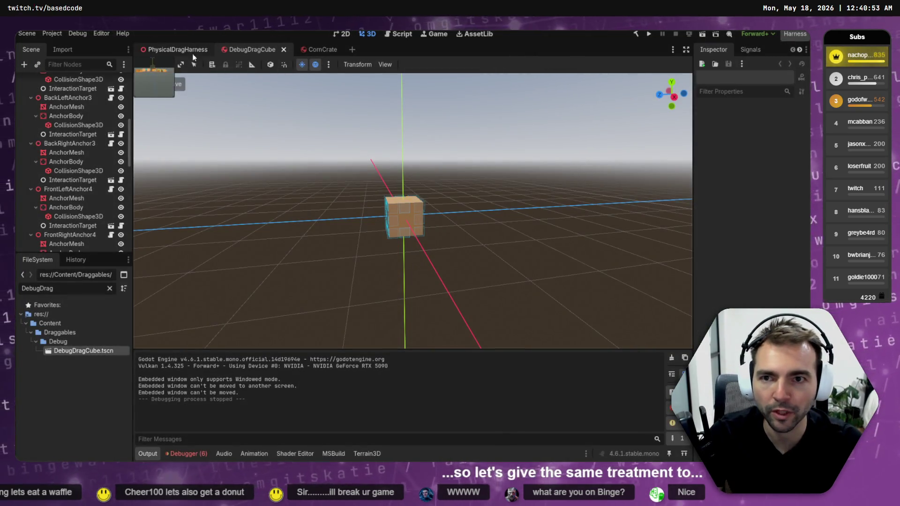
# Open the Crate scene from the Crate node in PhysicalDragHarness
pyautogui.click(175, 55)
pyautogui.click(500, 188)
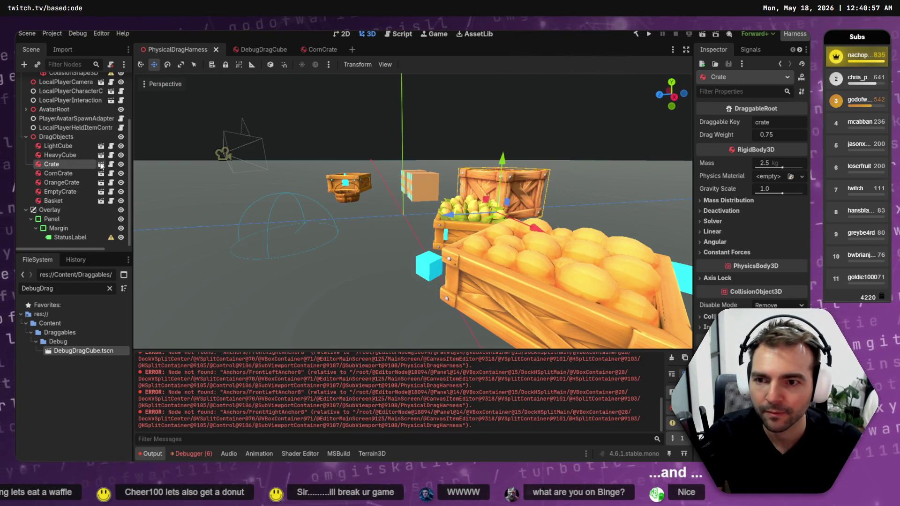
pyautogui.click(101, 165)
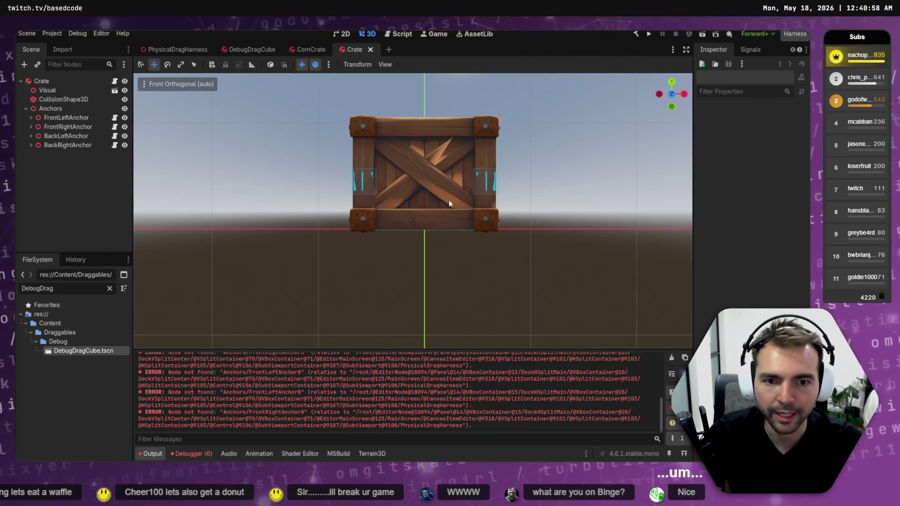
# Check the Anchor Id of the FrontLeft, FrontRight, BackRight and BackLeft anchors
pyautogui.click(358, 177)
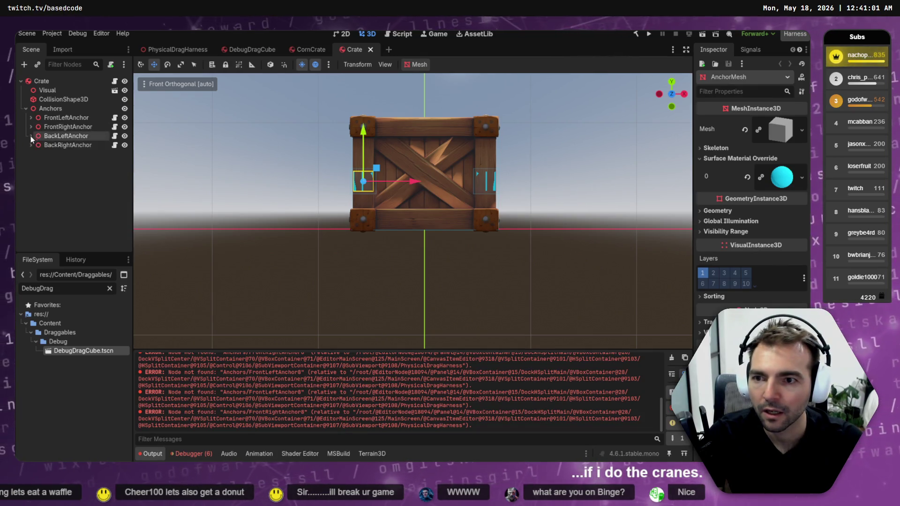
pyautogui.click(66, 117)
pyautogui.click(66, 130)
pyautogui.click(71, 146)
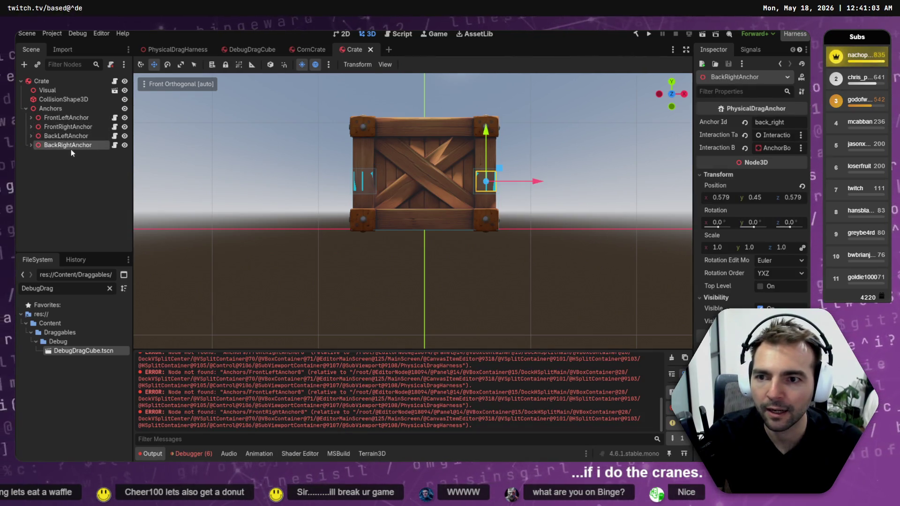
pyautogui.click(75, 136)
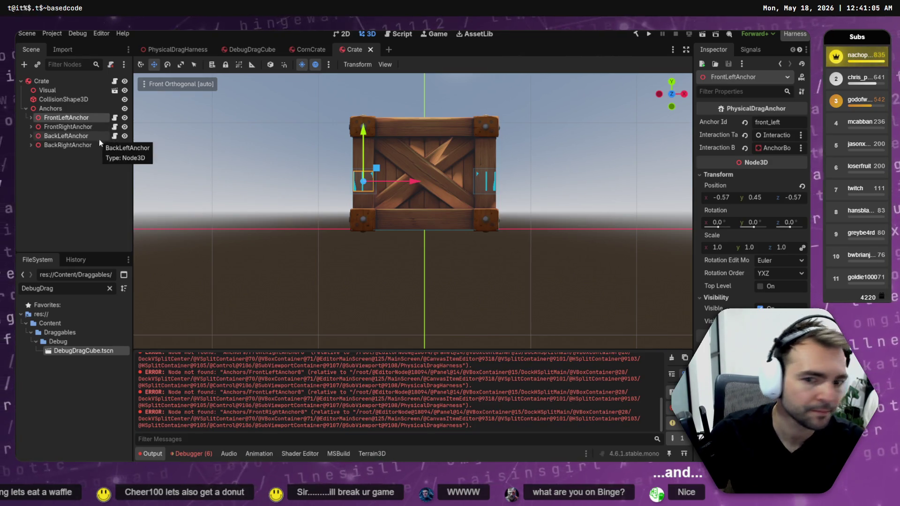
pyautogui.hotkey('alt', 'Tab')
pyautogui.hotkey('alt', 'Tab')
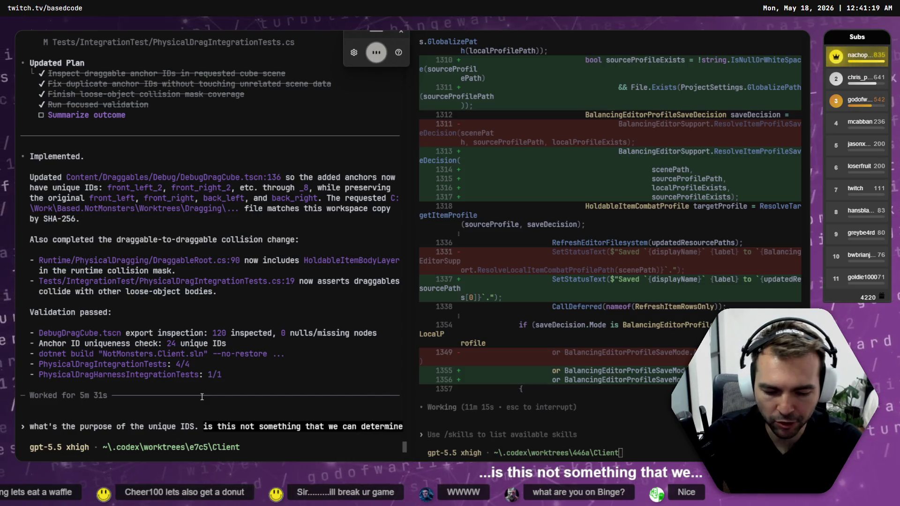
# Ask Codex why unique anchor IDs are needed rather than deterministically generating them at runtime
pyautogui.write('istically generate at r')
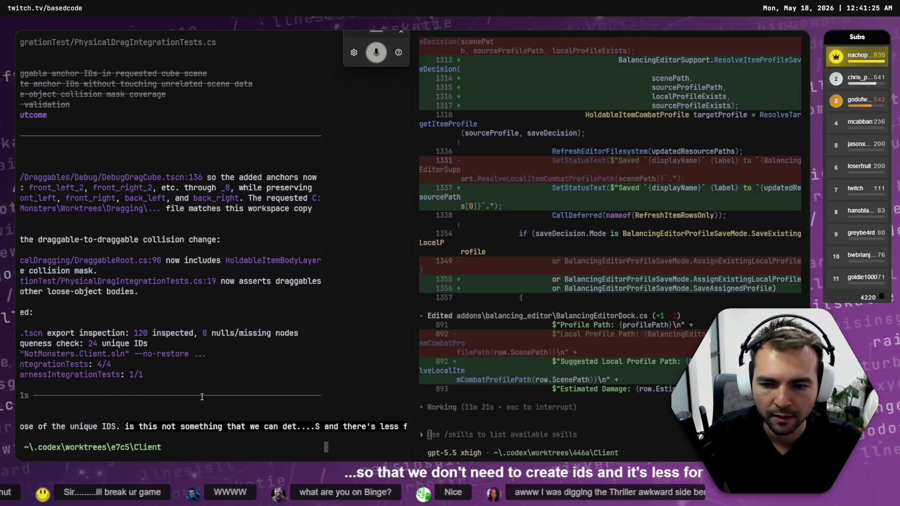
pyautogui.write('or us to maintain?')
pyautogui.press('Return')
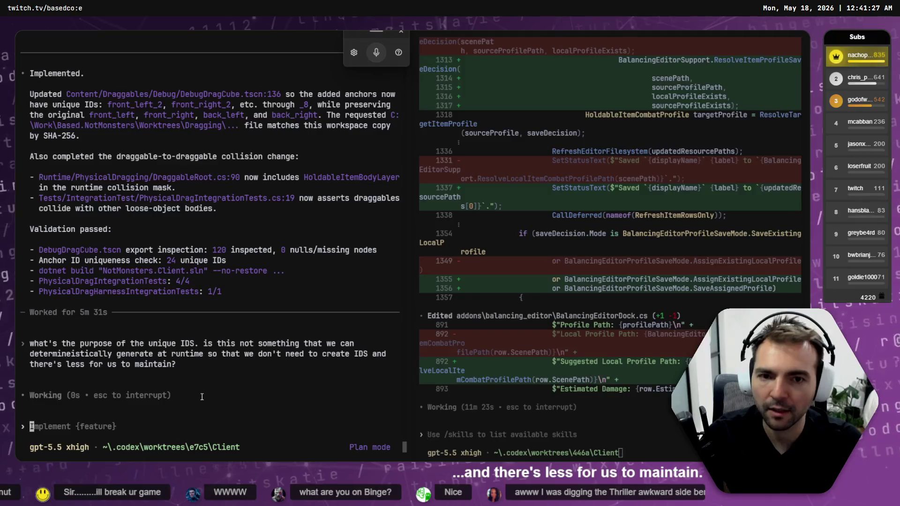